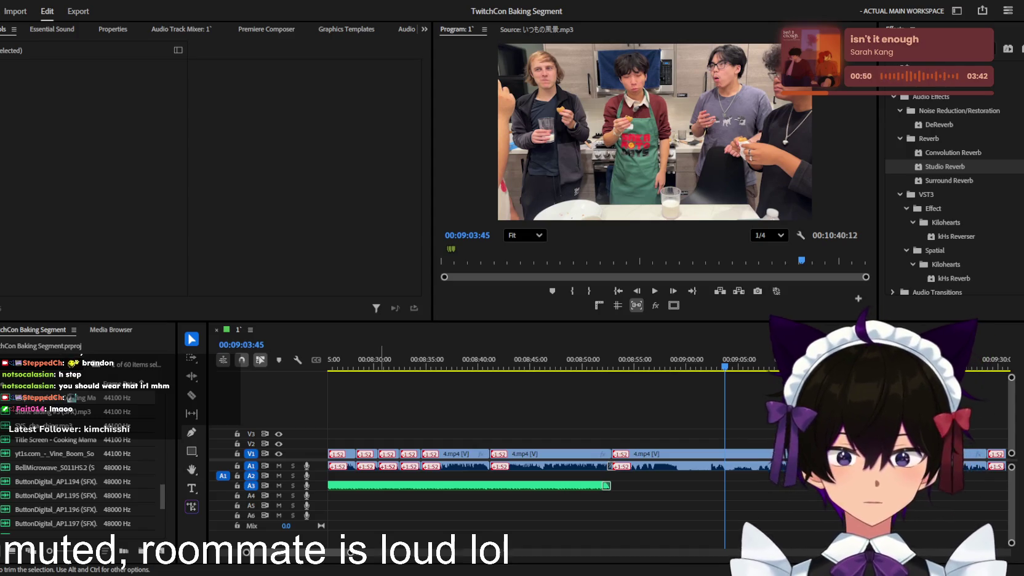
- Place 10 AM.mp3 on A2 right where the A3 music ends and preview the transition
drag(606, 485, 613, 477)
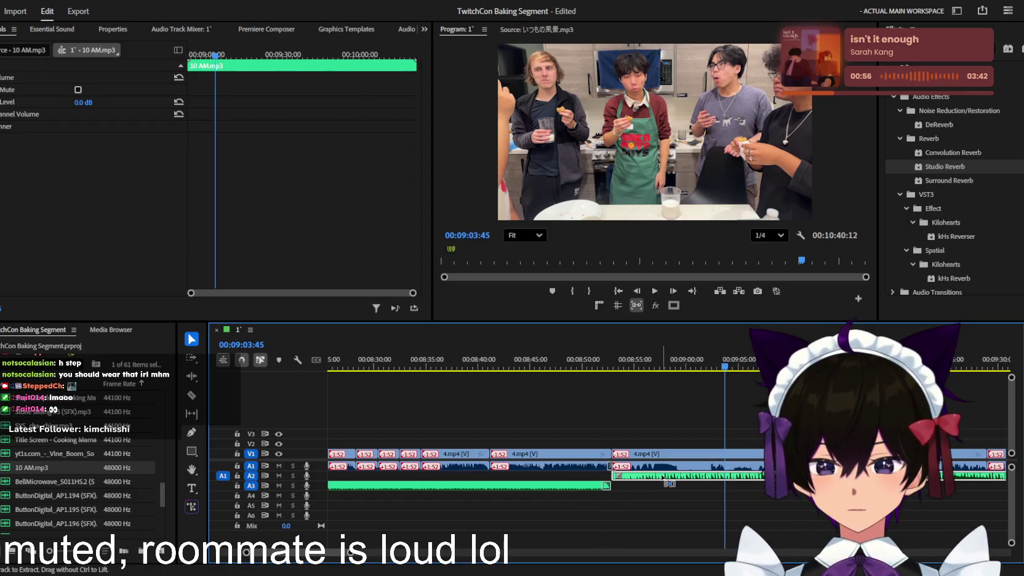
alt+scroll(668, 483, up, 3)
key(Up)
key(space)
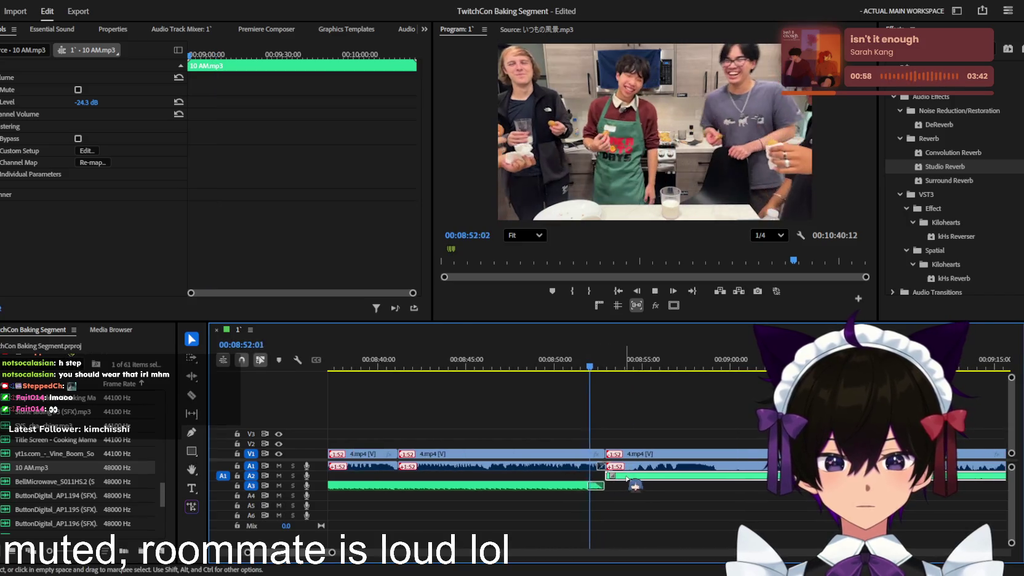
alt+scroll(634, 485, up, 2)
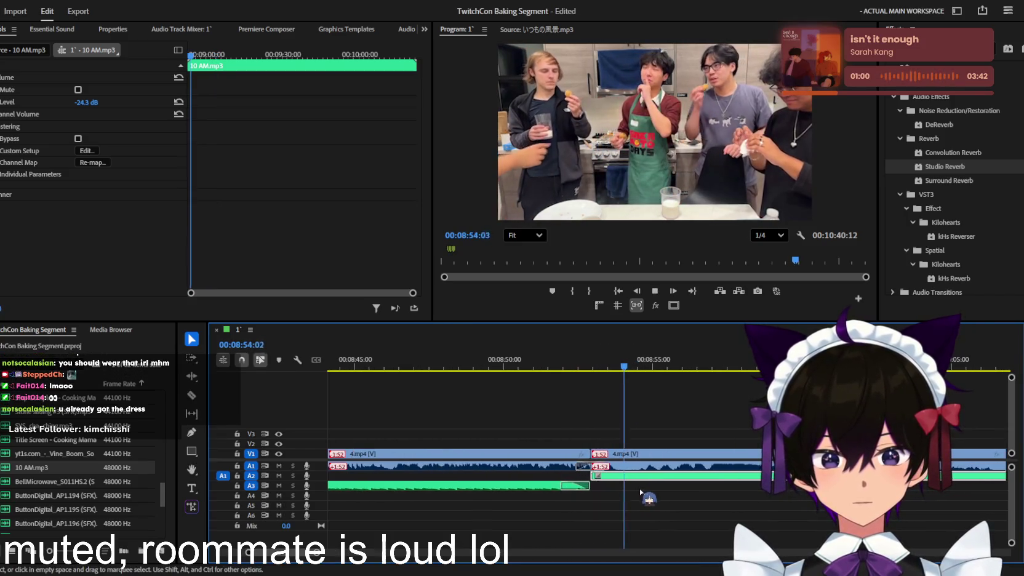
alt+scroll(640, 492, down, 1)
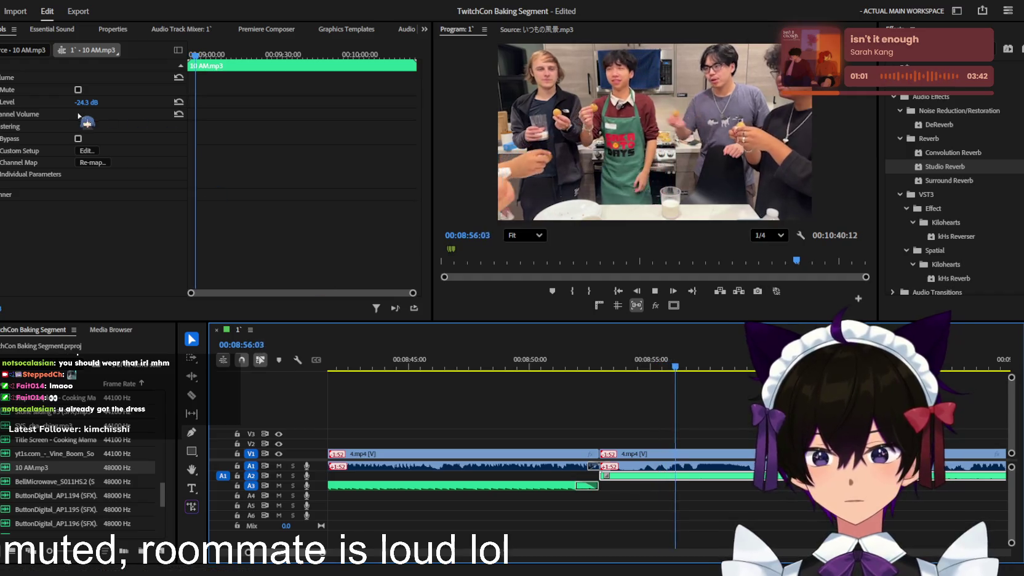
- Set the 10 AM.mp3 clip's volume level to -18.1 dB and check it in playback
drag(86, 102, 178, 177)
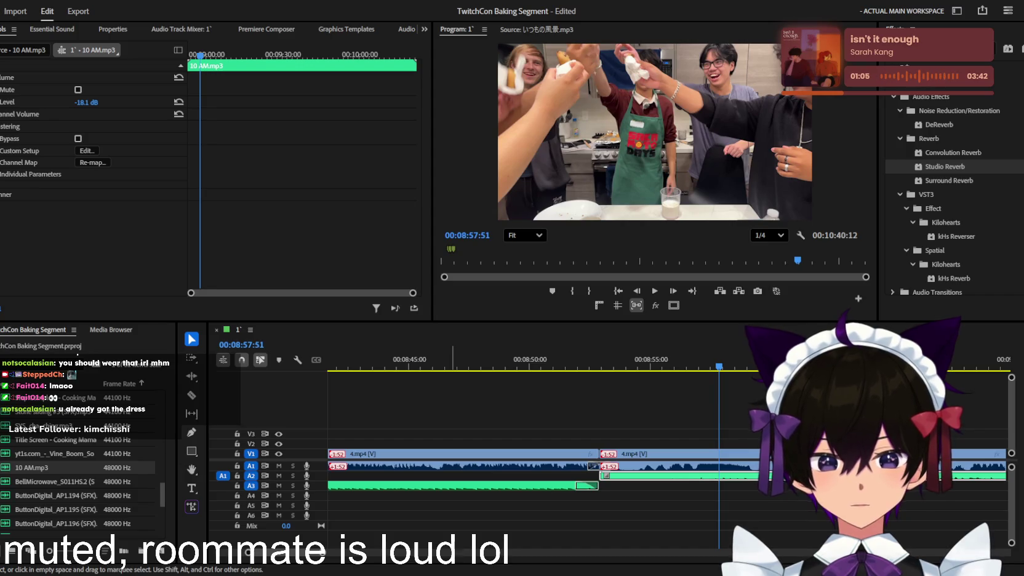
drag(628, 364, 594, 365)
click(648, 417)
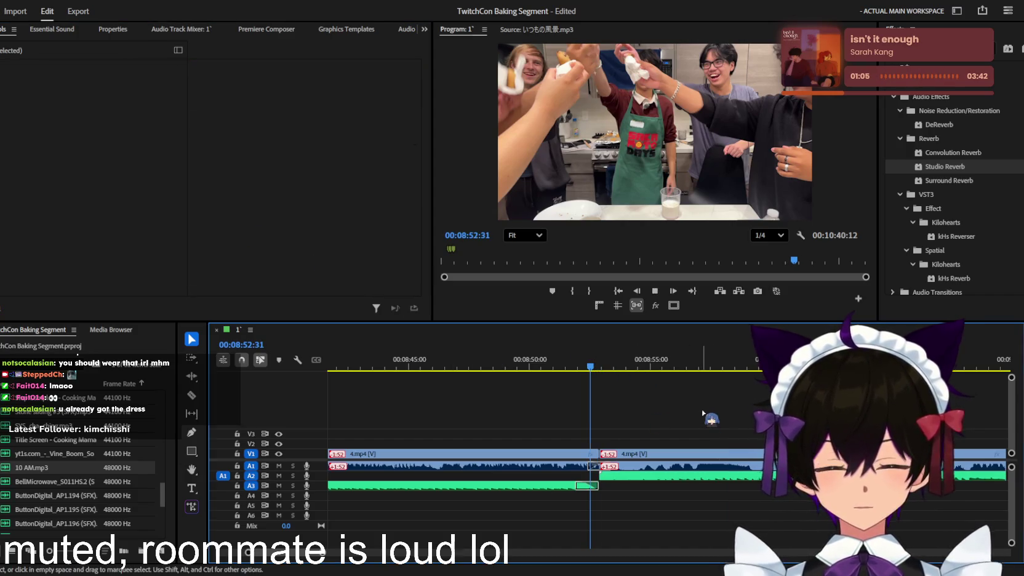
key(space)
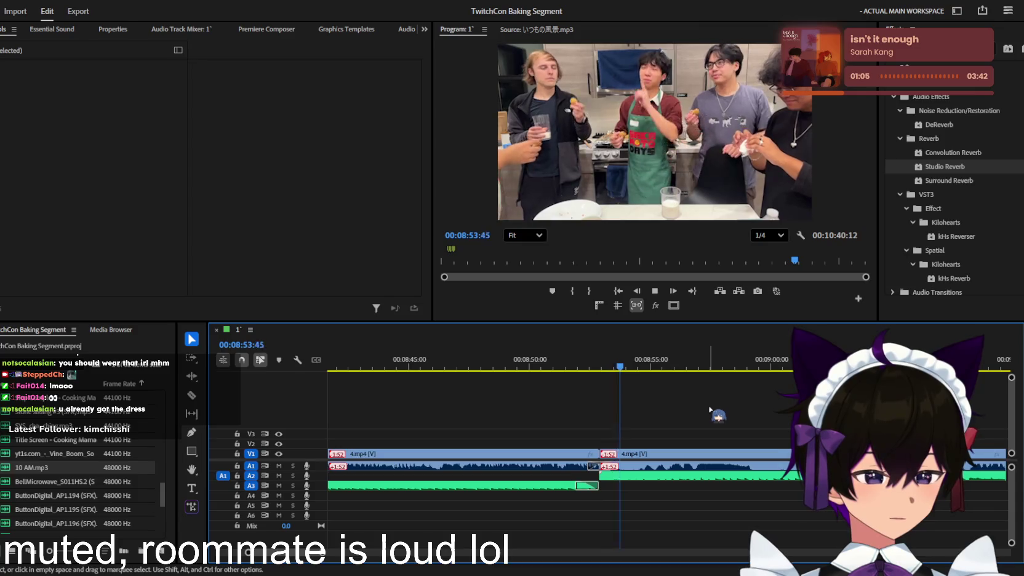
click(732, 477)
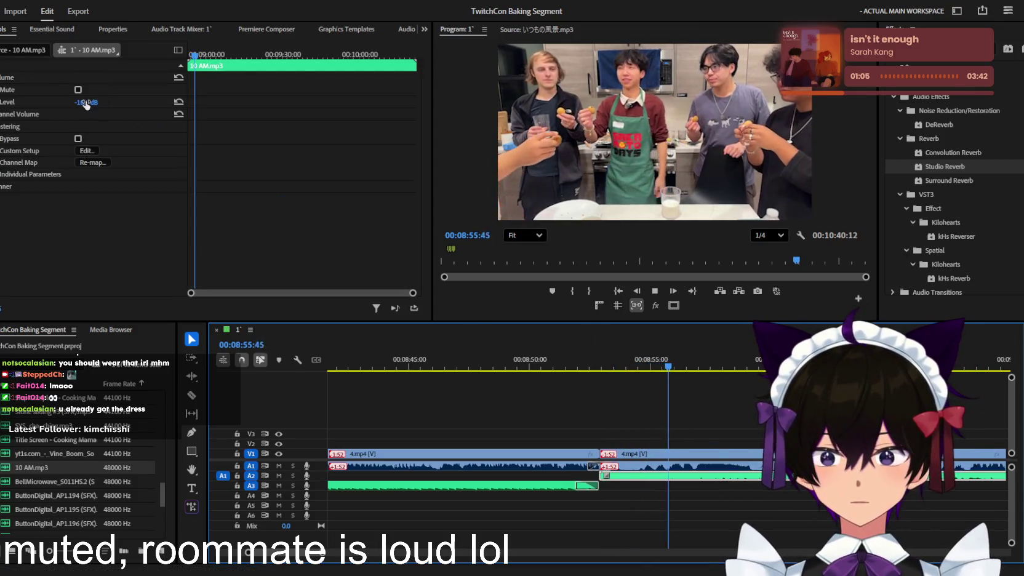
drag(85, 103, 86, 109)
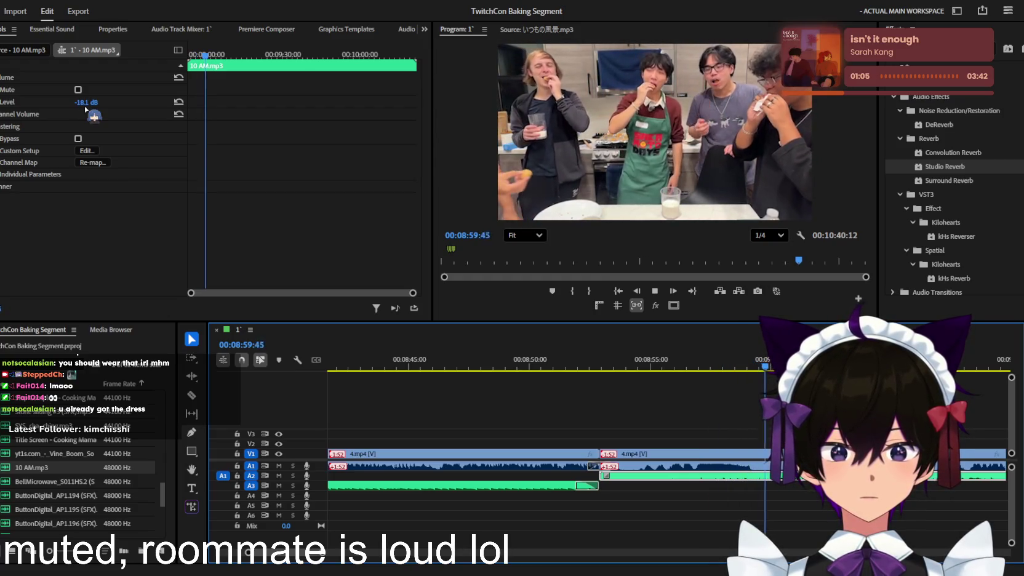
click(794, 406)
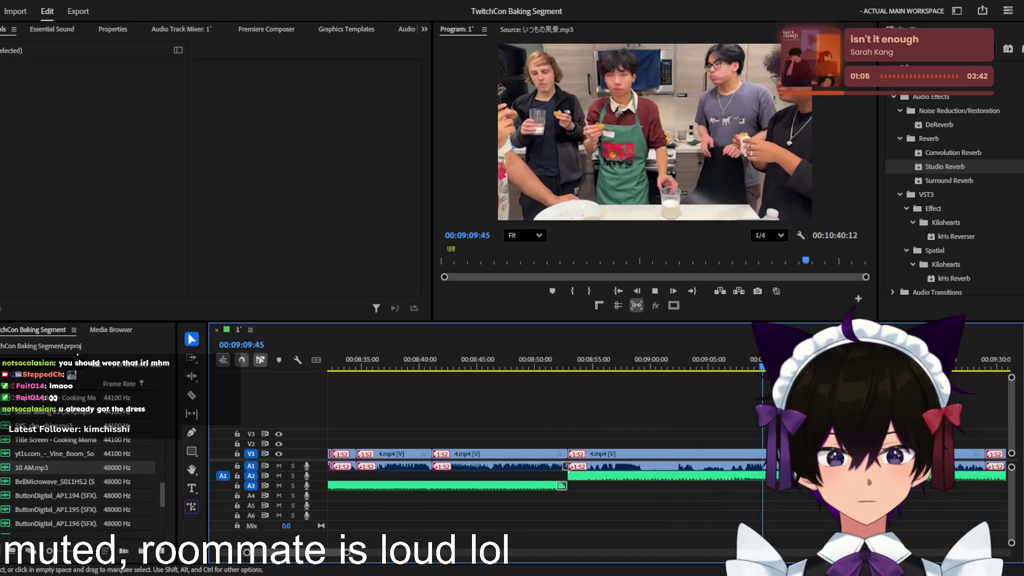
- Lower the 10 AM.mp3 clip on A2 from -18.1 dB to -20.0 dB and stop playback
click(443, 485)
drag(86, 103, 75, 102)
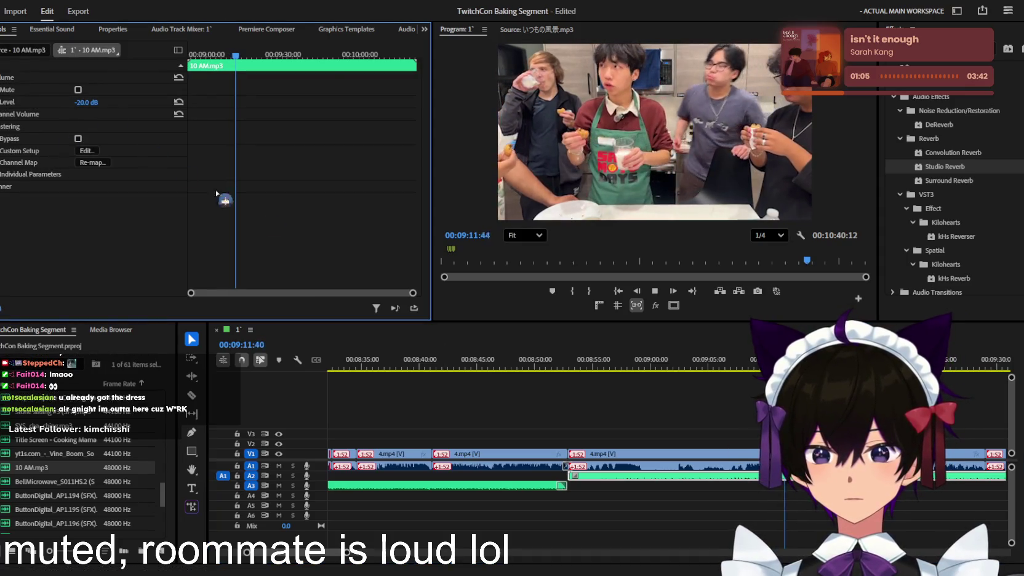
key(equal)
key(equal)
key(equal)
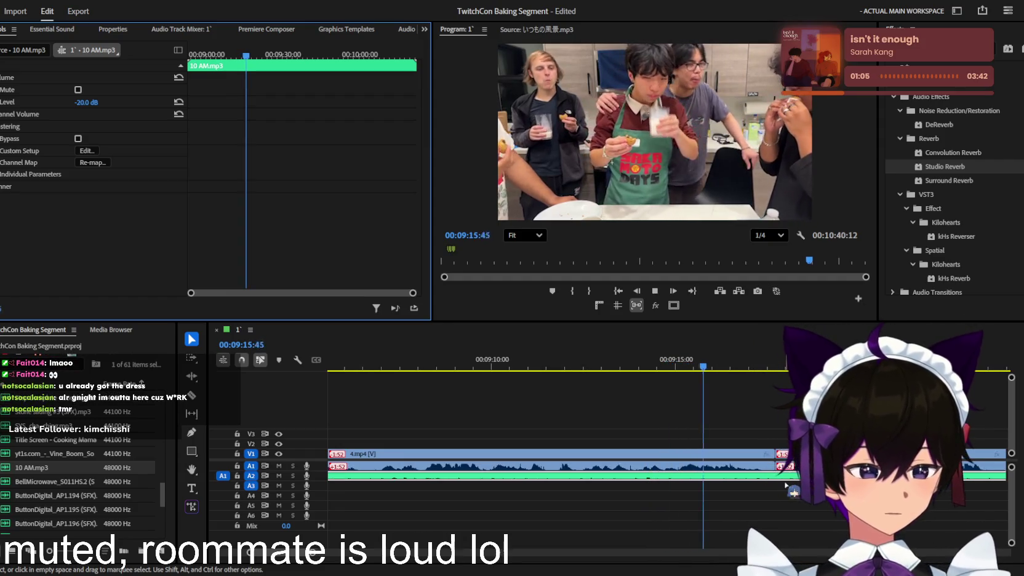
scroll(786, 484, up, 1)
key(space)
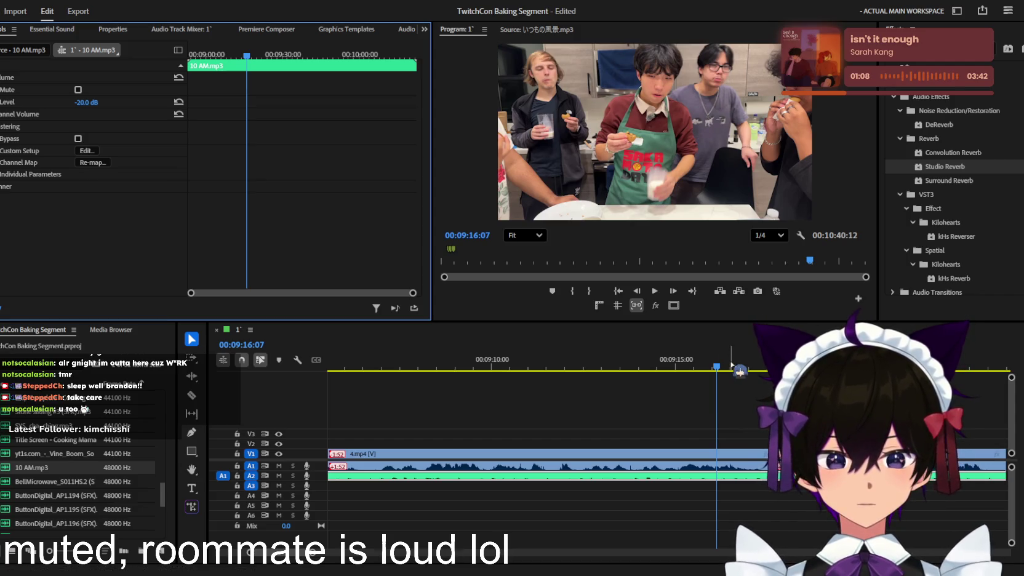
click(652, 388)
key(space)
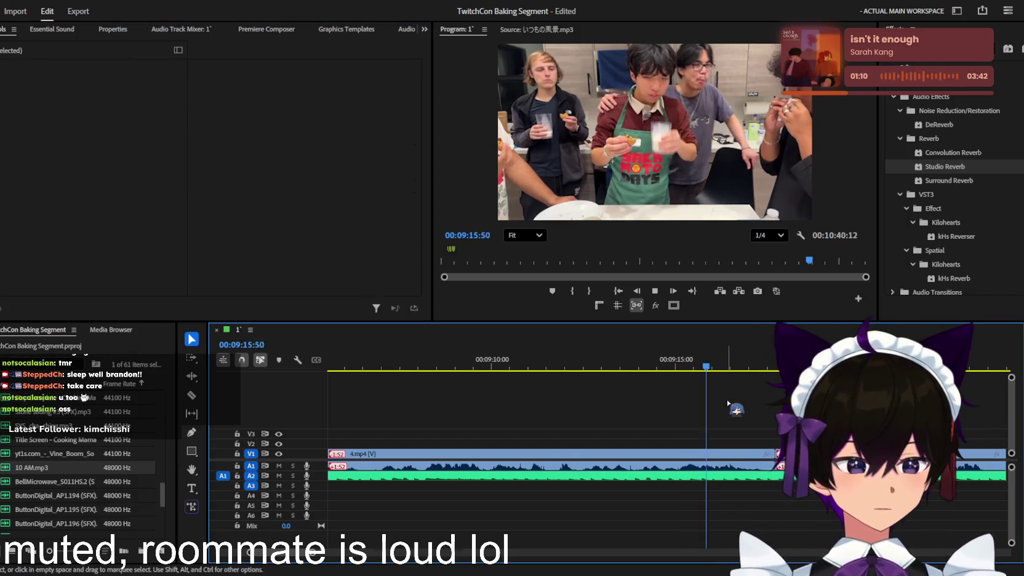
key(minus)
key(space)
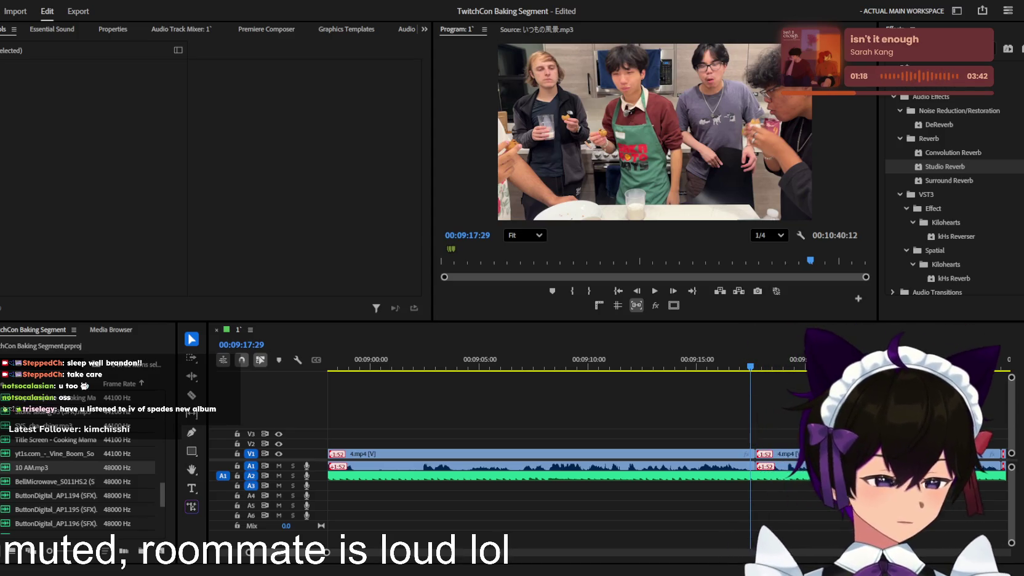
key(shift+3)
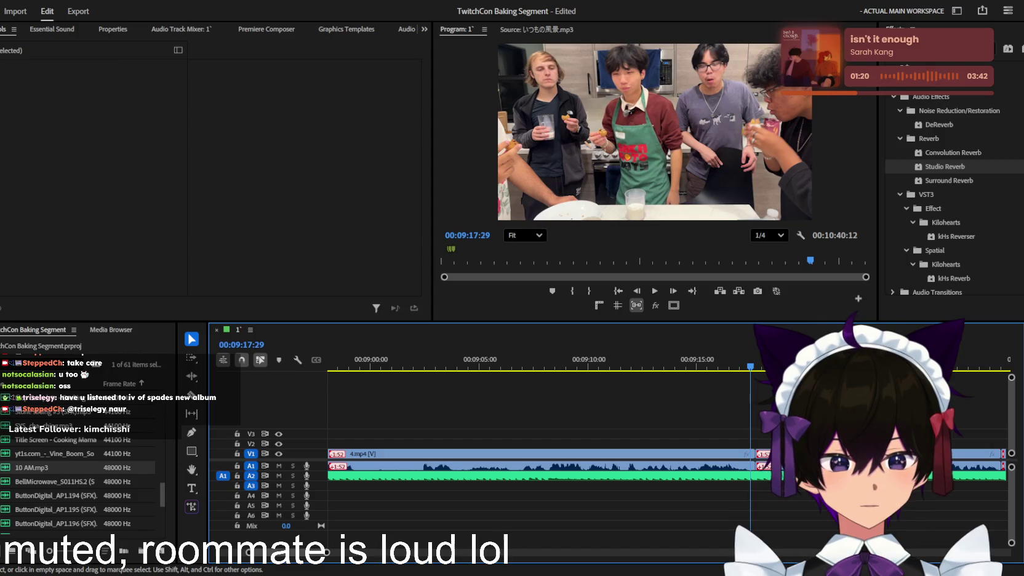
key(space)
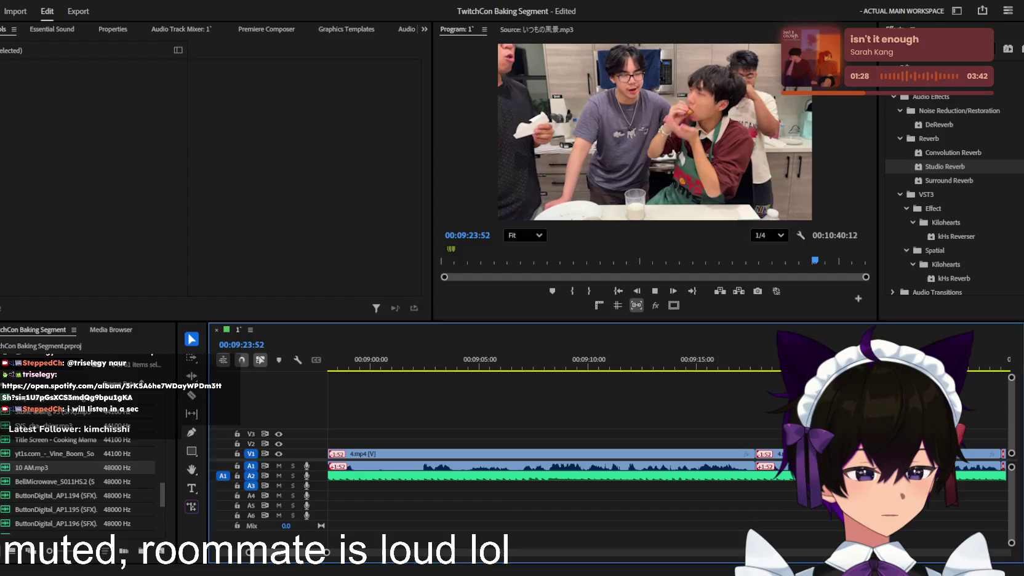
key(minus)
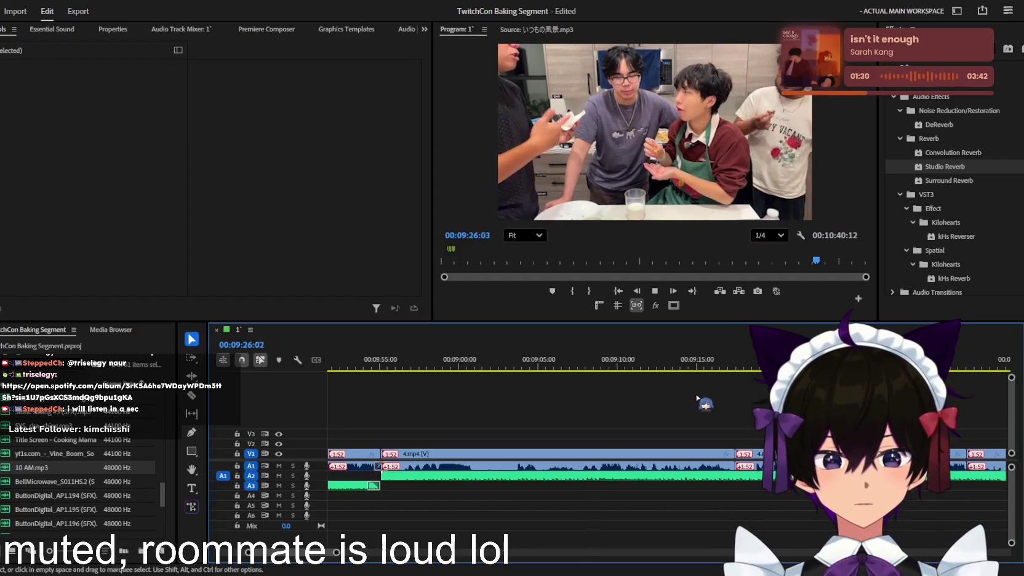
click(748, 362)
drag(742, 362, 729, 363)
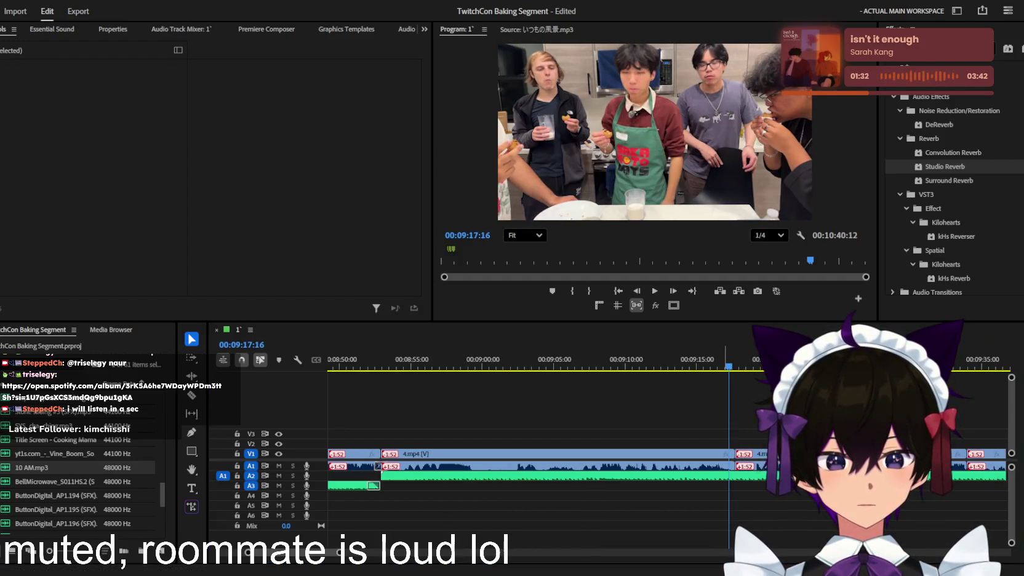
scroll(728, 381, down, 3)
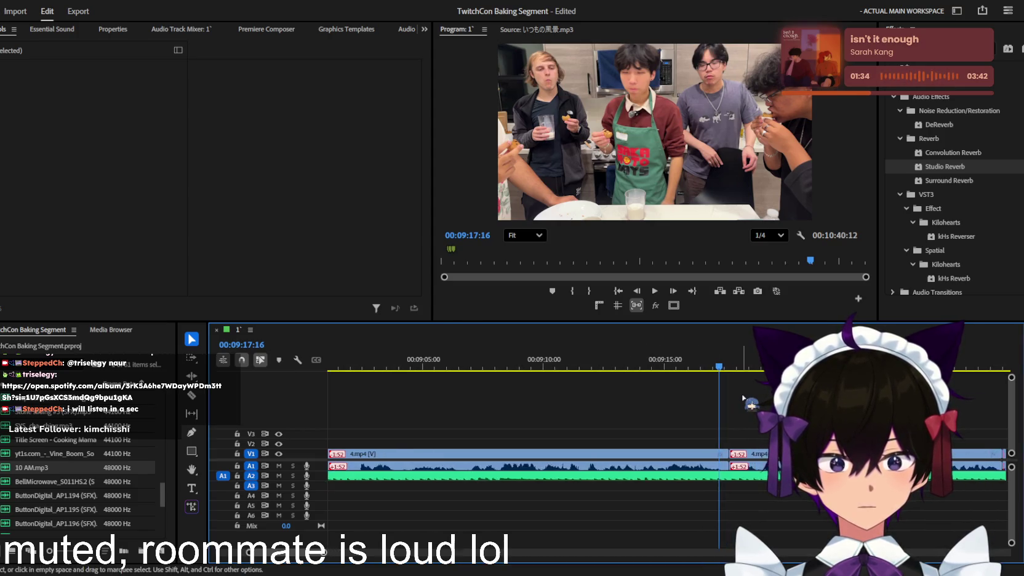
scroll(707, 397, down, 2)
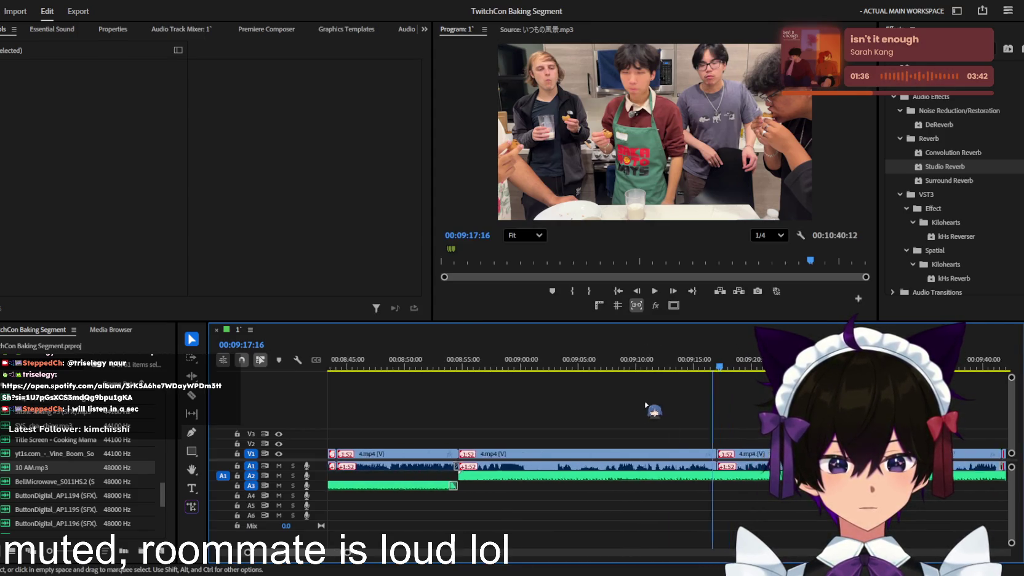
scroll(653, 399, down, 2)
scroll(597, 405, down, 2)
scroll(547, 409, down, 2)
scroll(541, 410, up, 2)
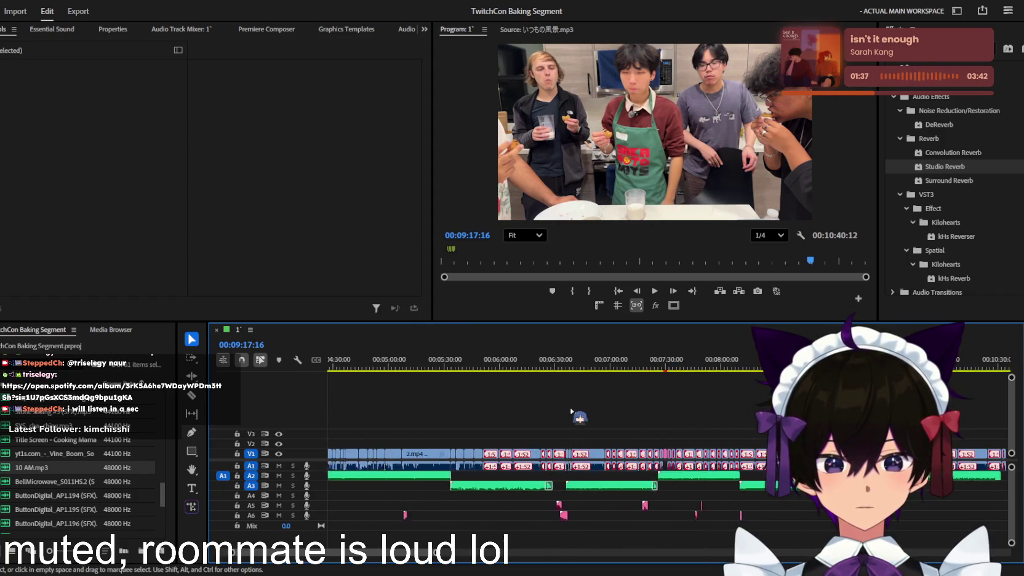
scroll(550, 410, up, 2)
scroll(560, 408, up, 2)
scroll(570, 407, up, 2)
scroll(584, 409, up, 2)
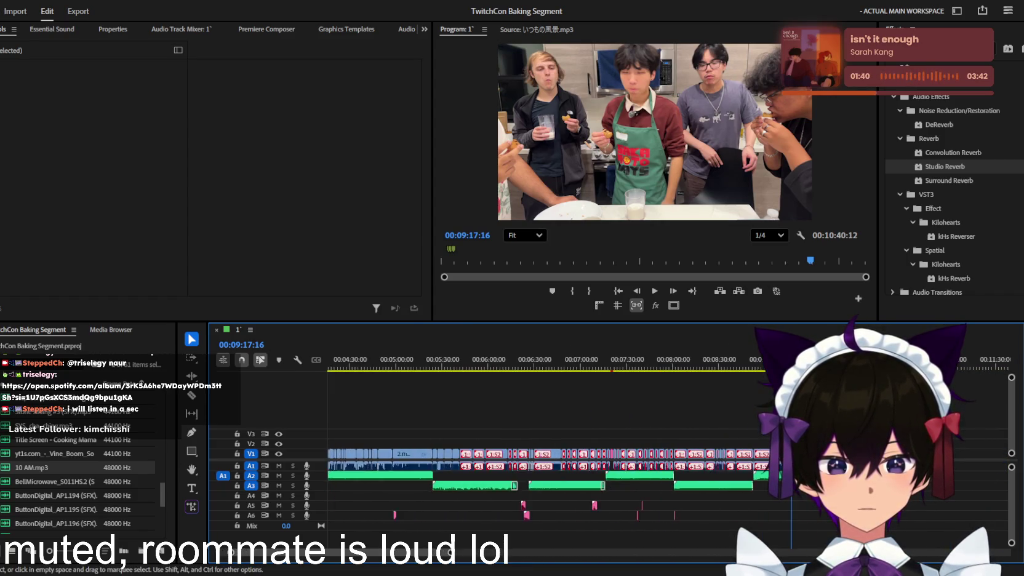
scroll(612, 411, up, 2)
scroll(640, 412, up, 2)
scroll(668, 413, up, 2)
scroll(676, 414, up, 2)
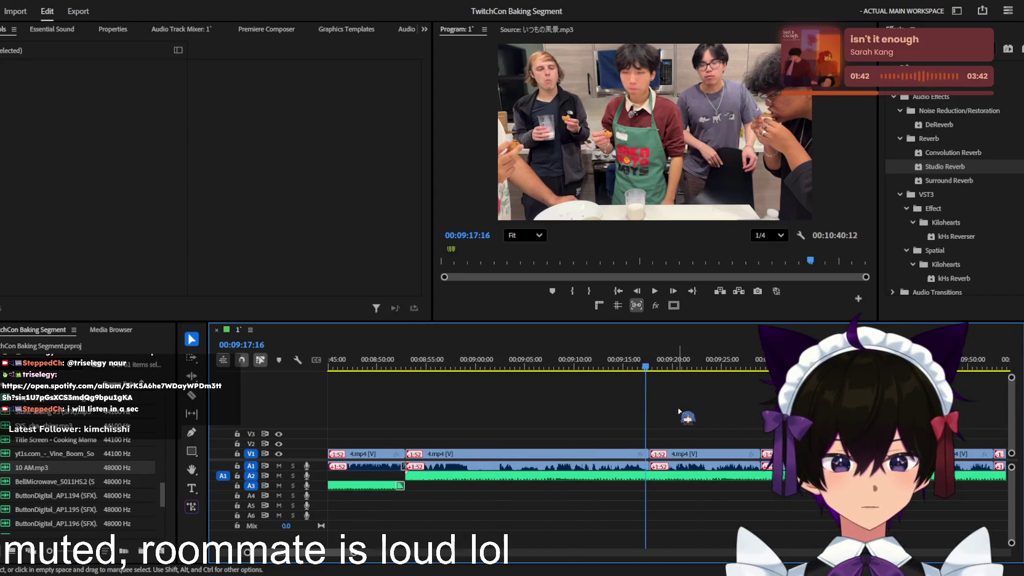
scroll(674, 414, up, 2)
key(space)
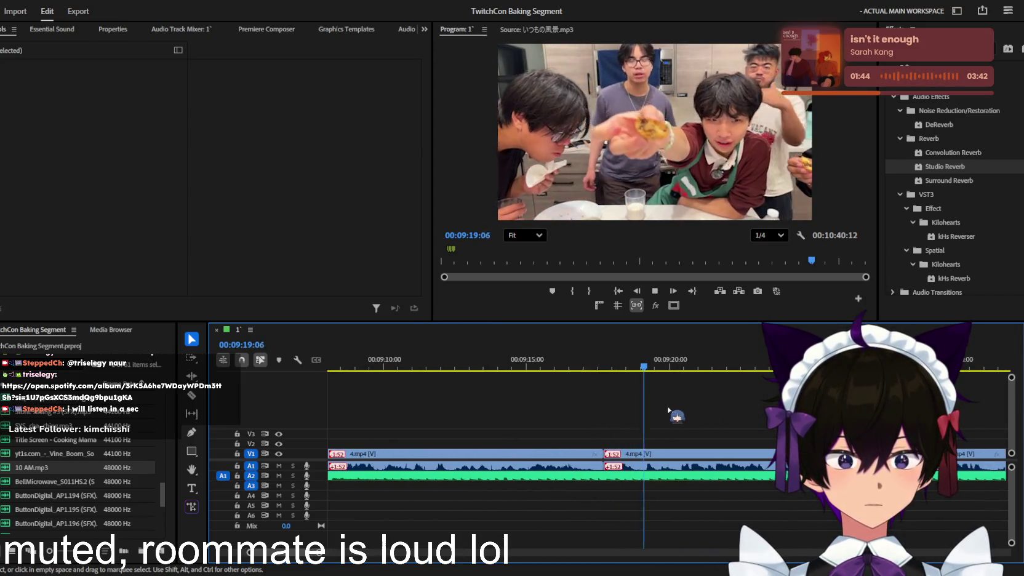
scroll(668, 409, down, 2)
scroll(655, 400, down, 1)
scroll(646, 393, down, 2)
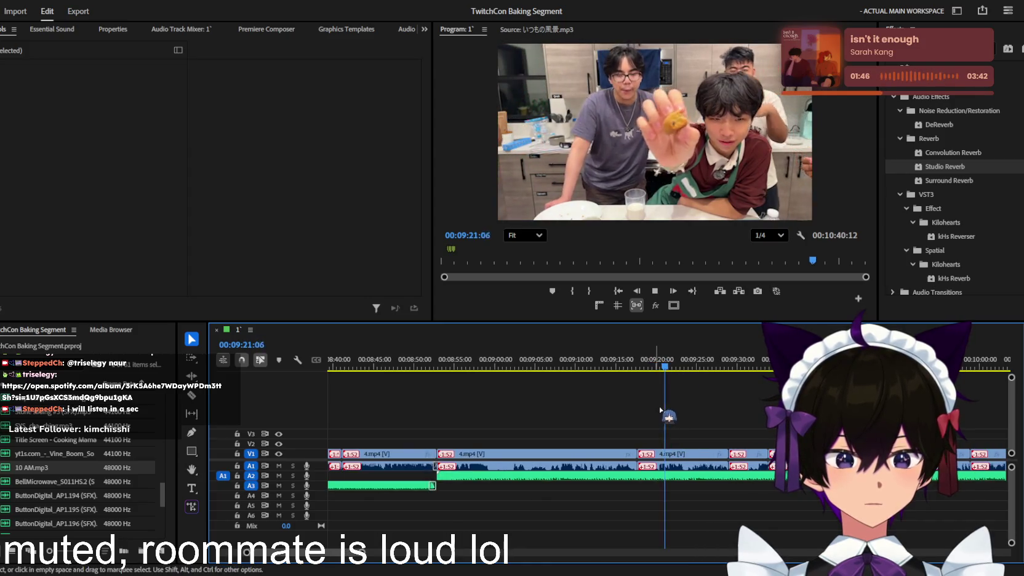
click(697, 362)
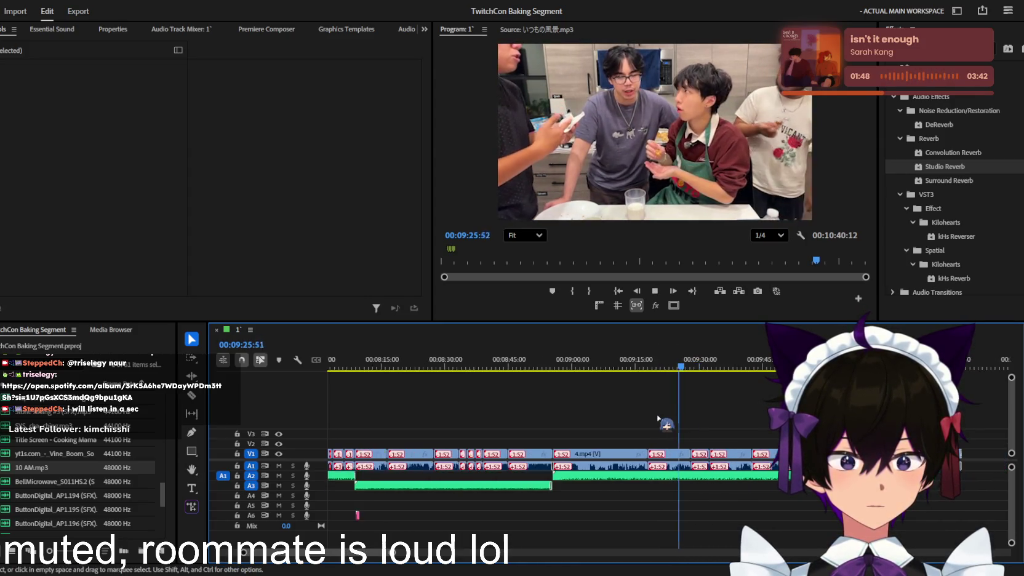
scroll(643, 412, down, 2)
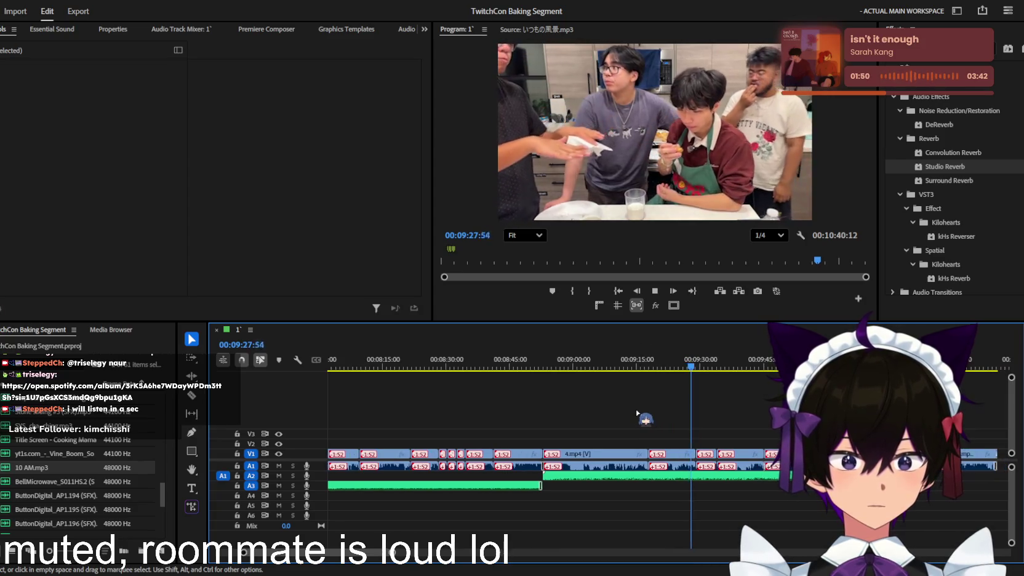
scroll(637, 413, up, 1)
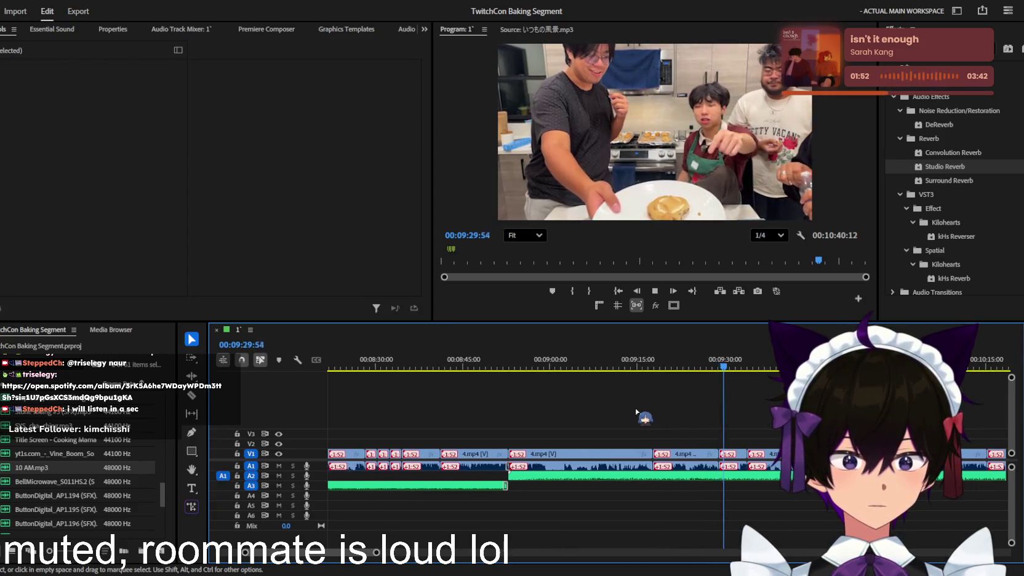
scroll(640, 412, up, 1)
scroll(646, 413, up, 1)
scroll(647, 415, down, 1)
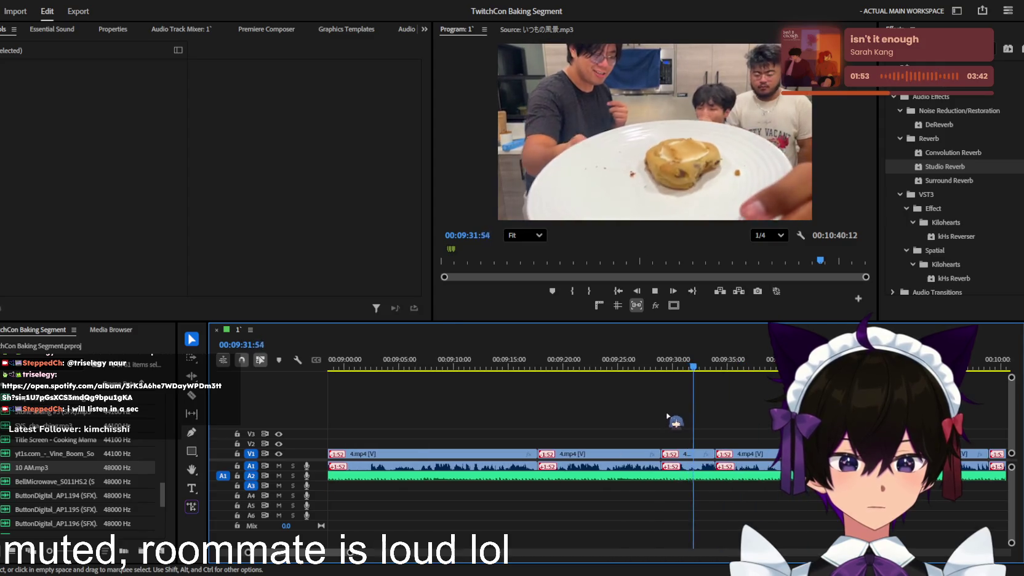
scroll(661, 418, down, 1)
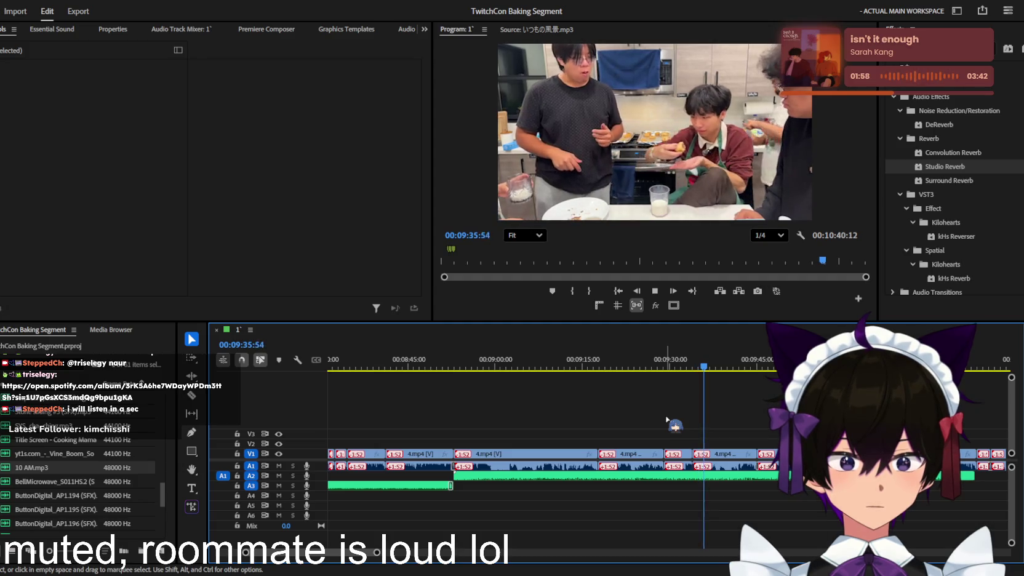
scroll(671, 421, up, 1)
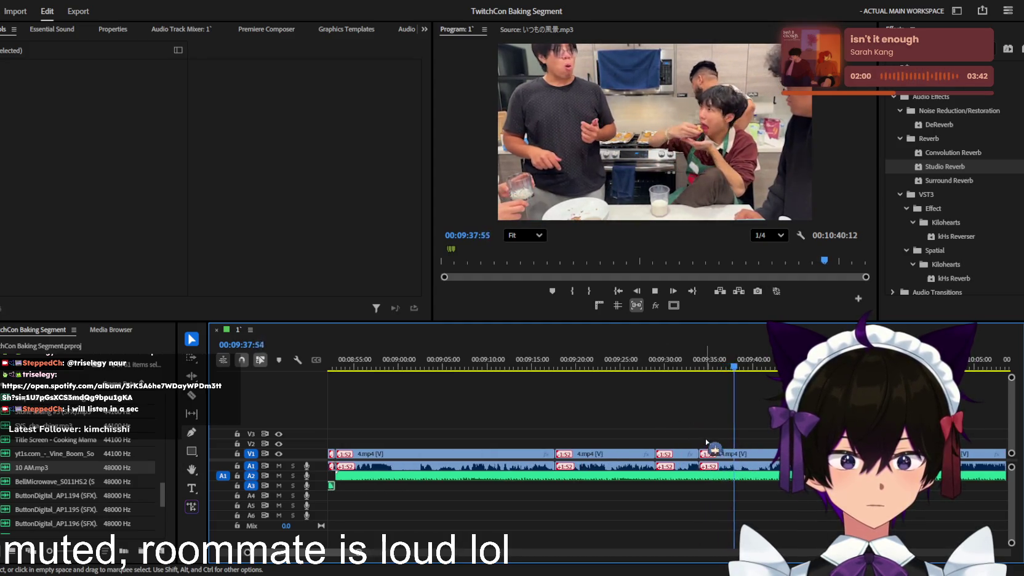
scroll(708, 443, up, 2)
scroll(746, 444, down, 1)
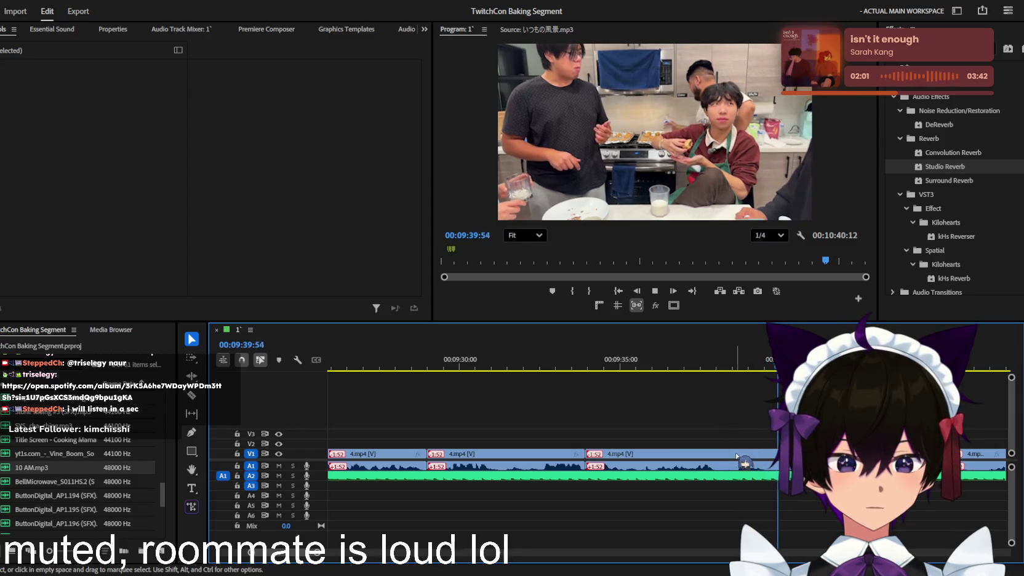
- Make a trial razor cut in the kitchen clip near 9:39, undo it, and stop playback
key(c)
click(724, 459)
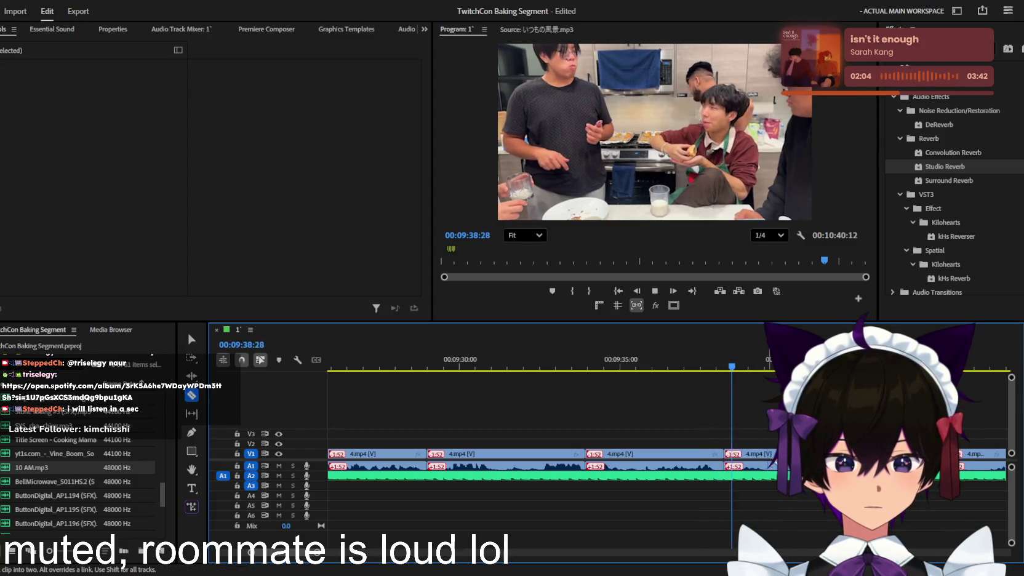
key(ctrl+z)
key(space)
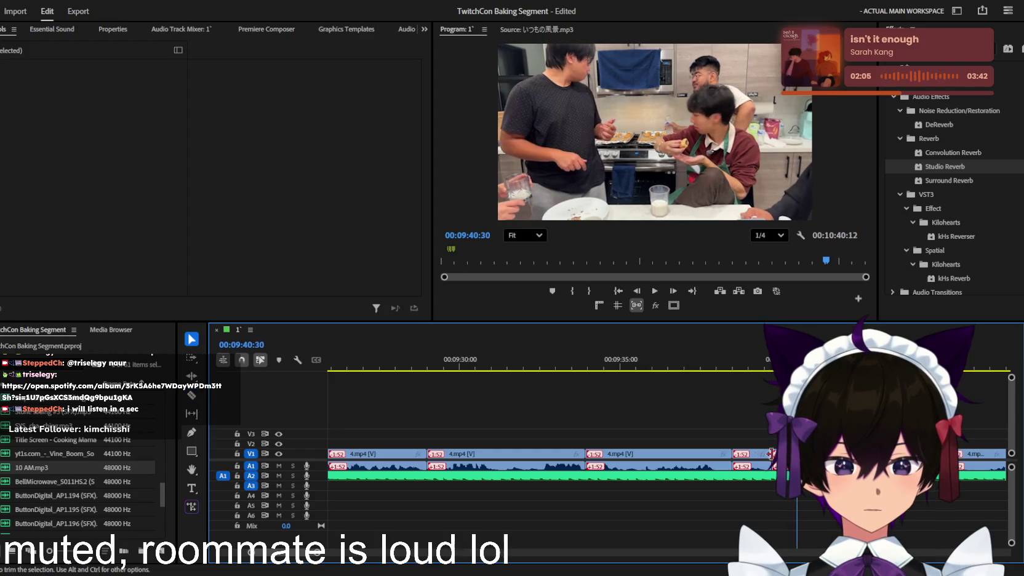
- Return to the Selection tool, park the playhead at 09:39:37, and save the project
key(v)
click(762, 469)
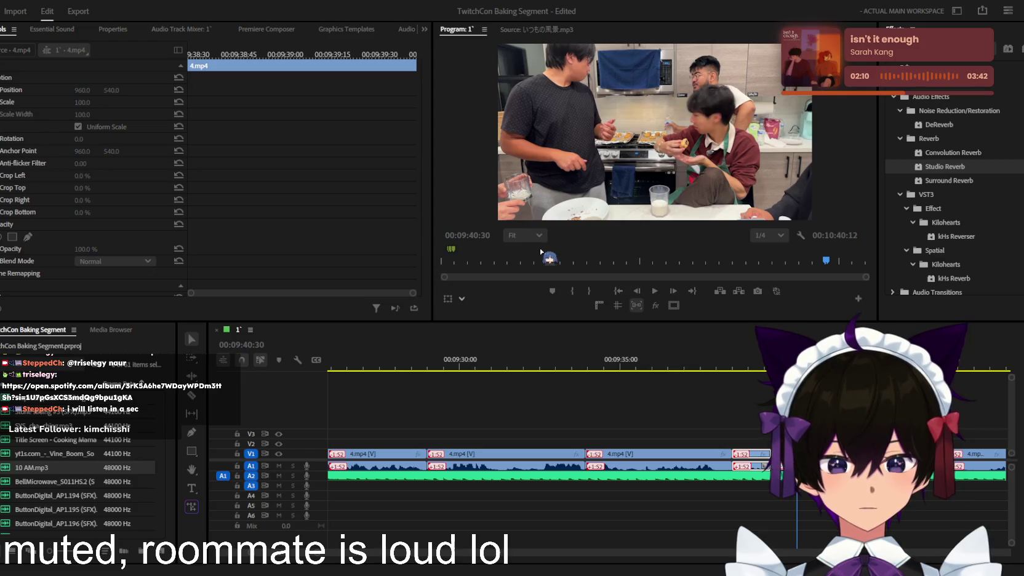
click(768, 367)
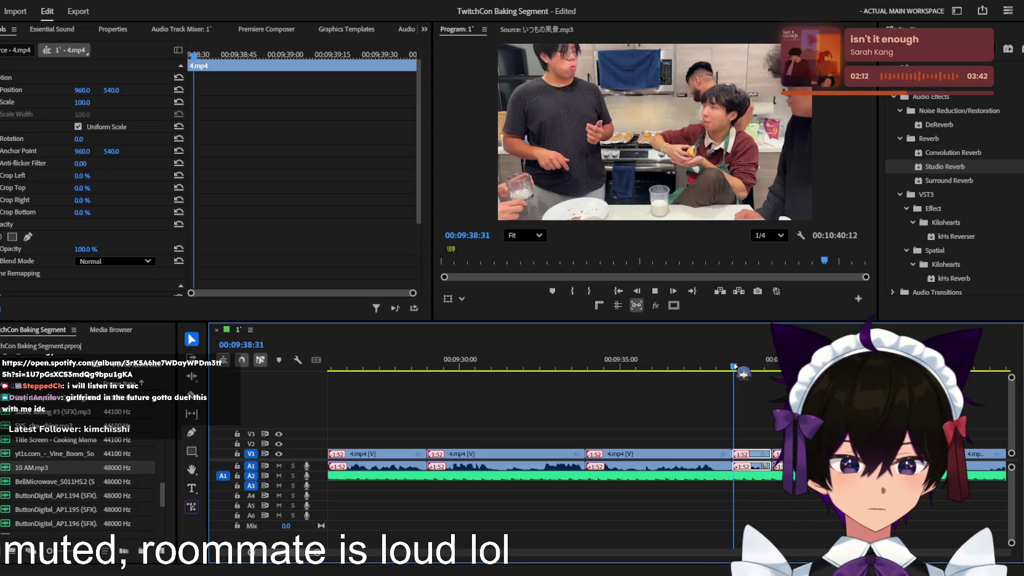
click(768, 400)
key(ctrl+s)
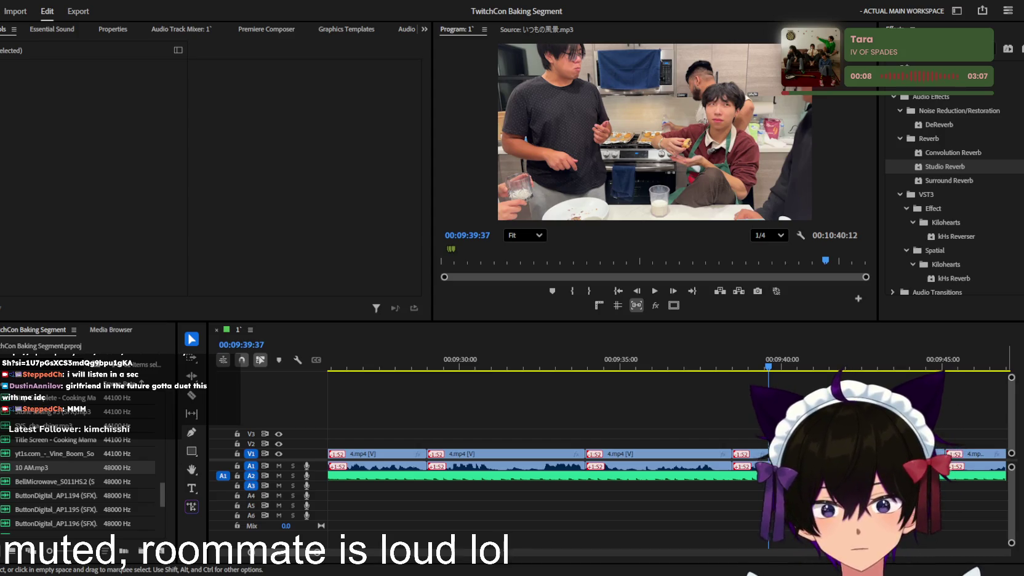
click(797, 329)
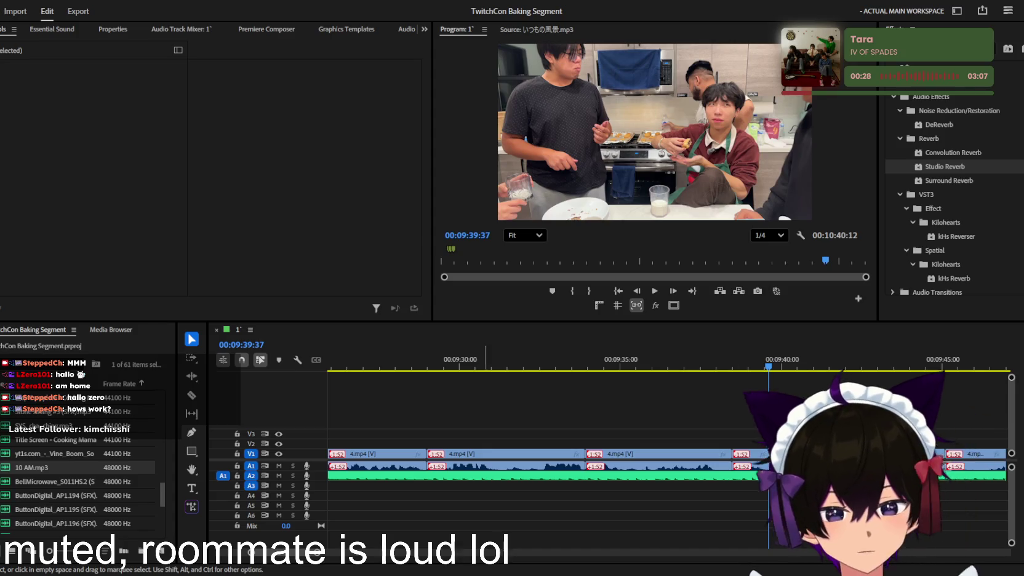
- Zoom out and review the footage from 09:33:34, stopping at 09:41:08
click(573, 366)
key(space)
key(minus)
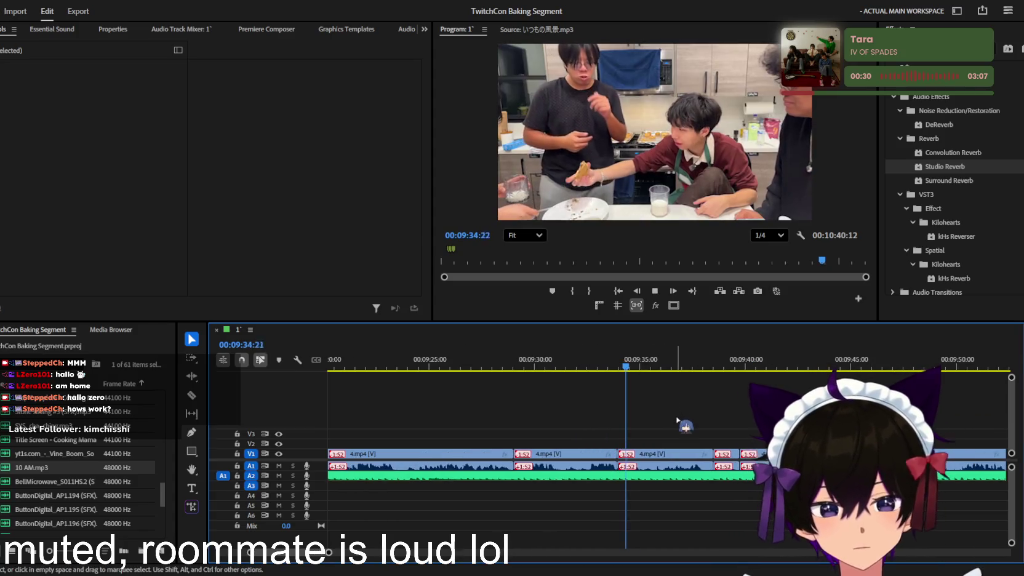
scroll(699, 420, up, 1)
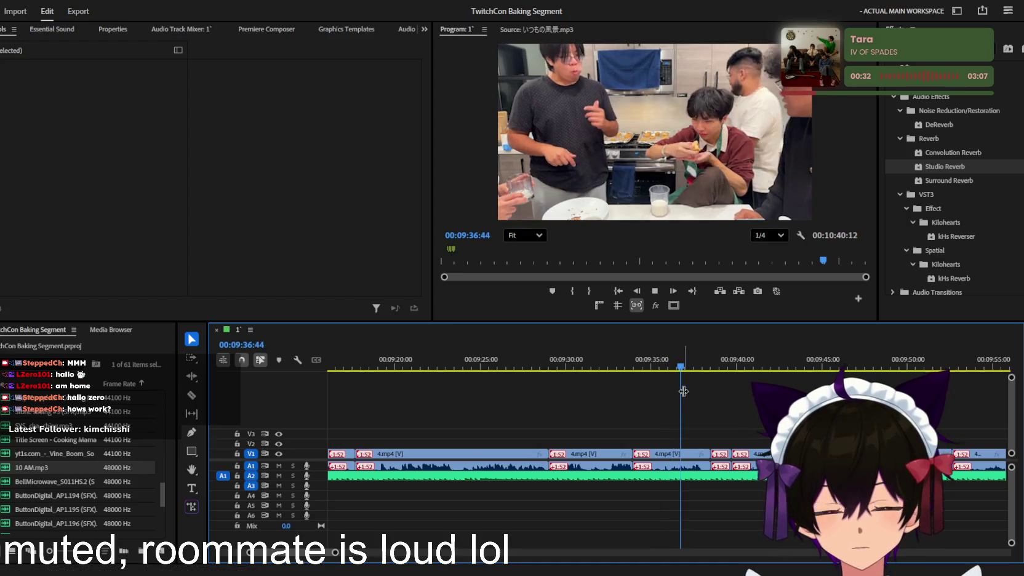
key(minus)
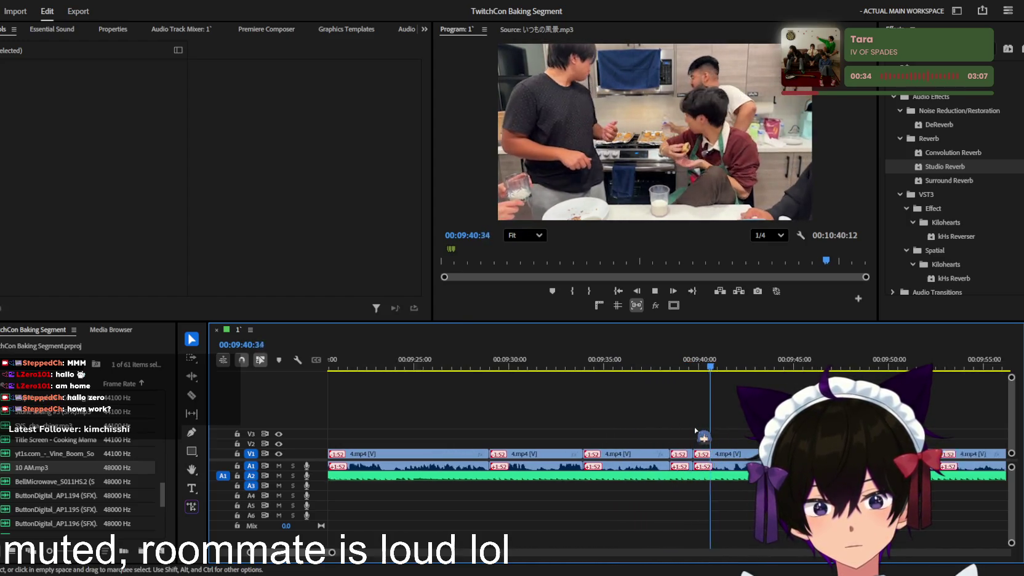
click(677, 363)
key(space)
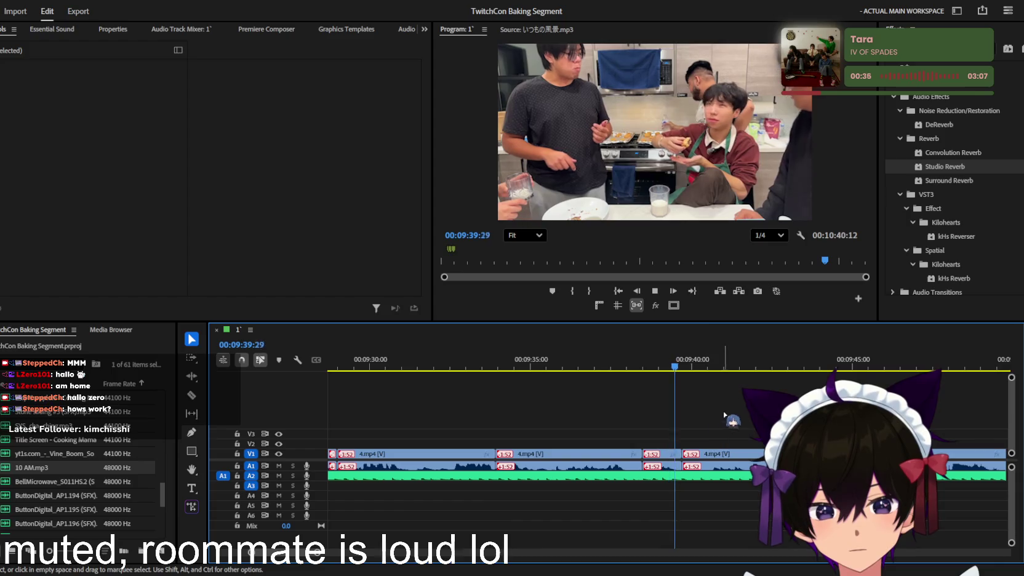
scroll(732, 450, up, 2)
key(space)
- Razor-cut the kitchen clip at about 09:41:08 and select the clip after the cut
key(c)
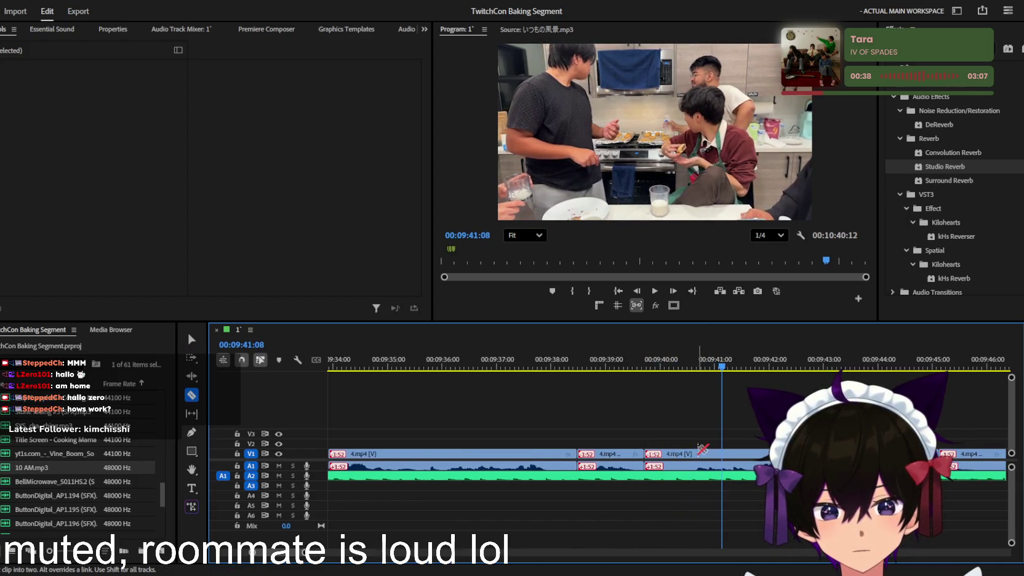
click(694, 454)
key(space)
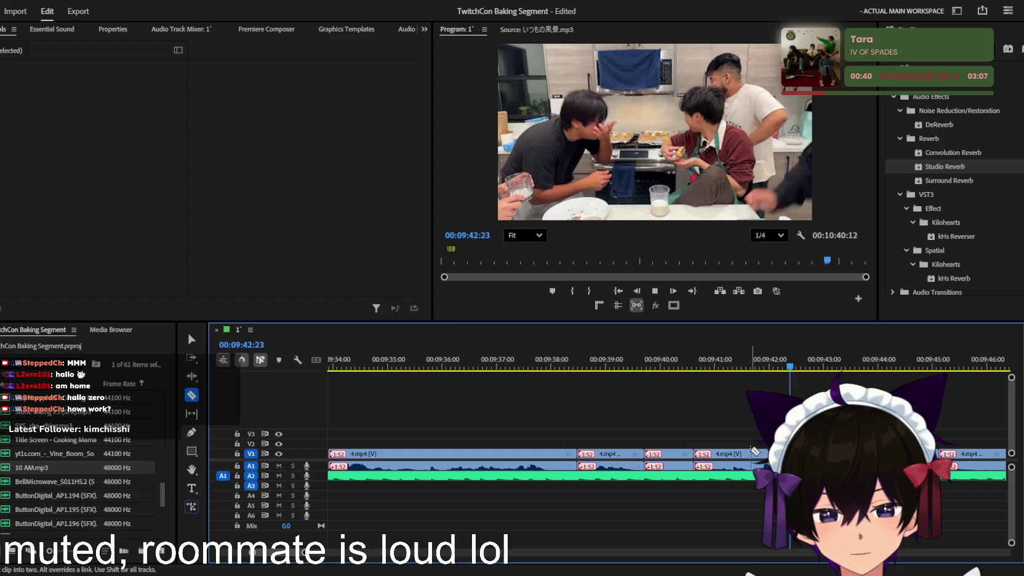
key(v)
click(723, 454)
- Replay from the edit point to check the cut, stopping at 00:09:51:14
drag(741, 363, 709, 363)
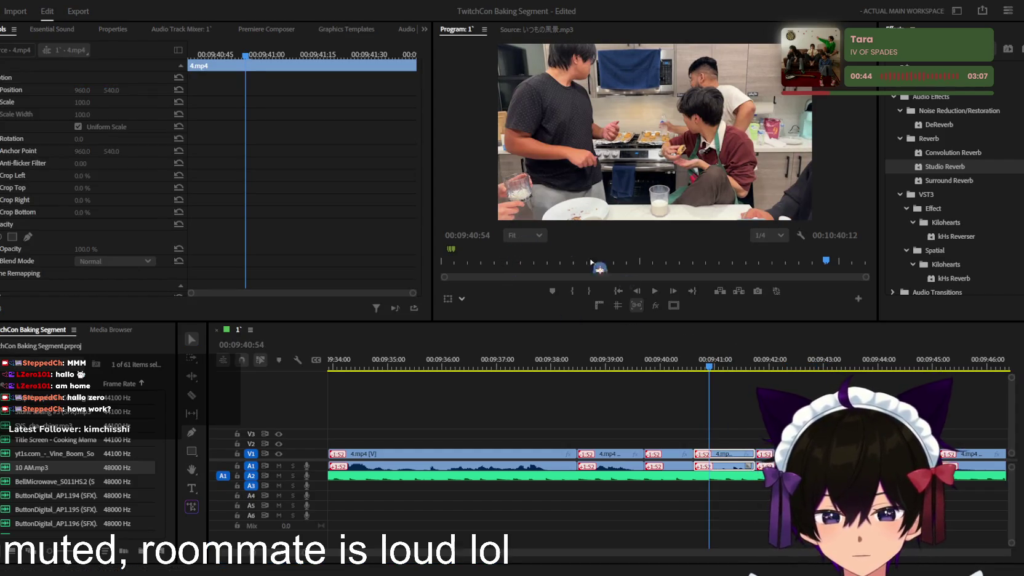
click(744, 409)
key(Up)
key(space)
click(744, 410)
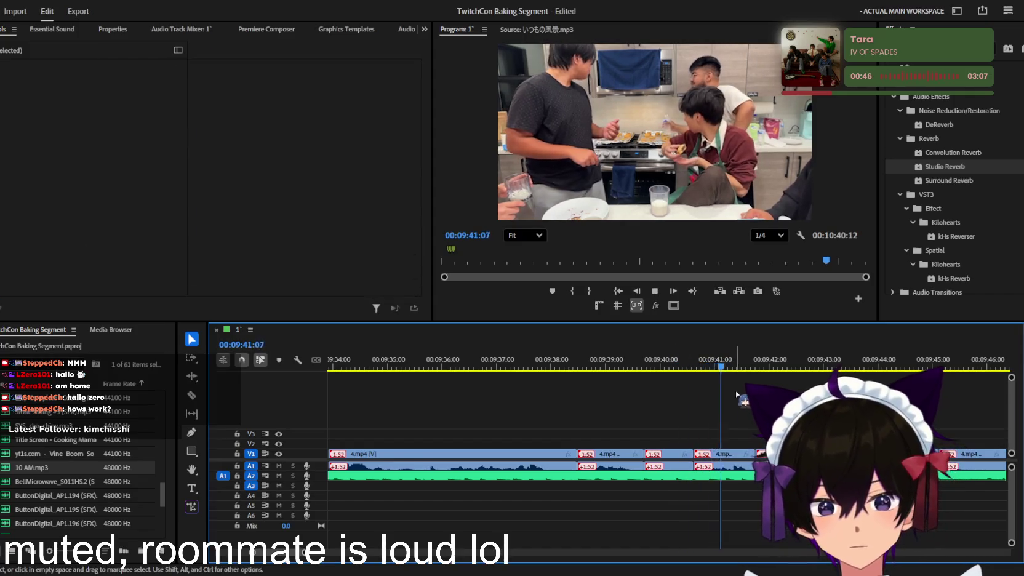
scroll(739, 403, down, 5)
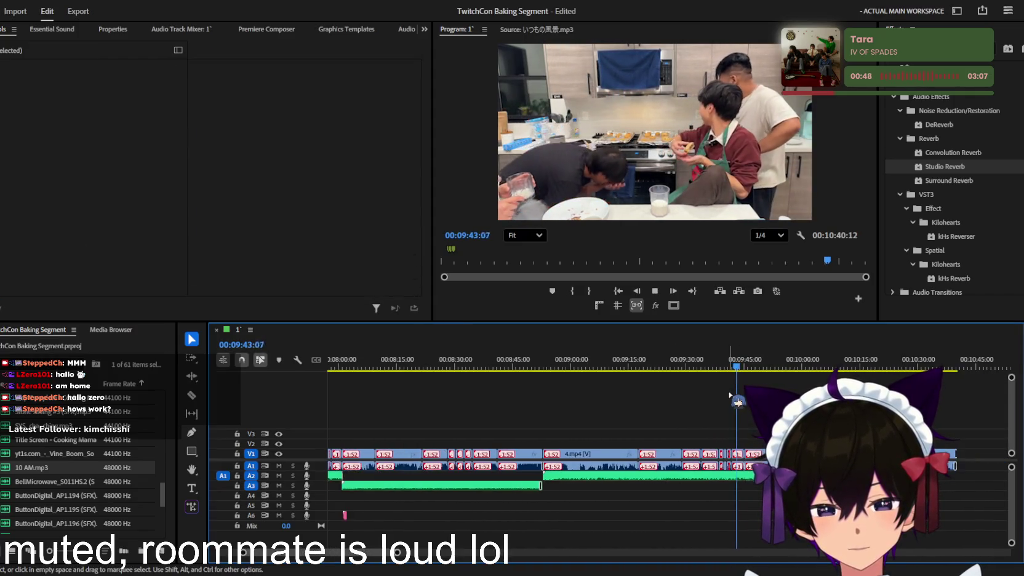
scroll(739, 401, down, 3)
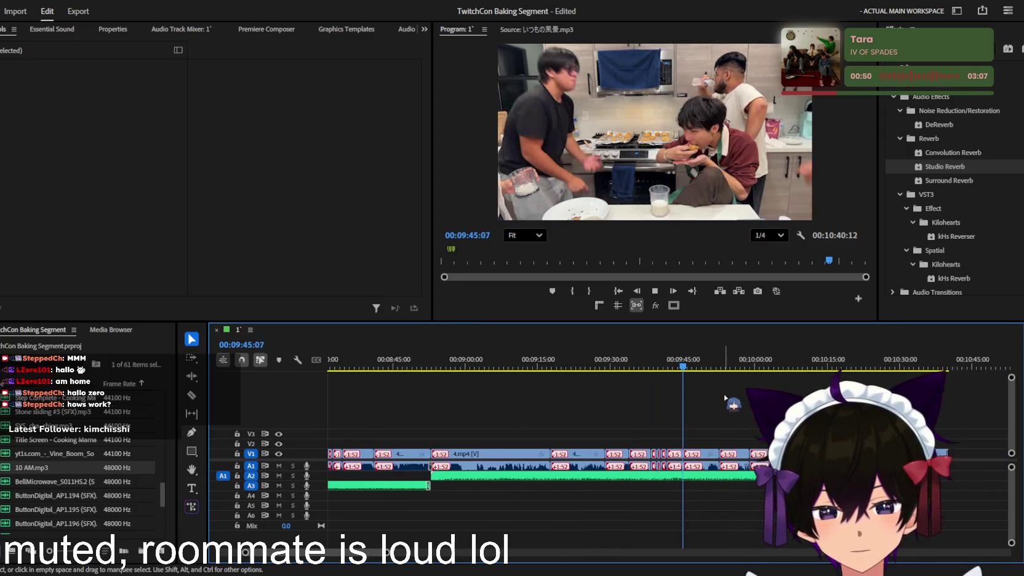
scroll(726, 395, down, 3)
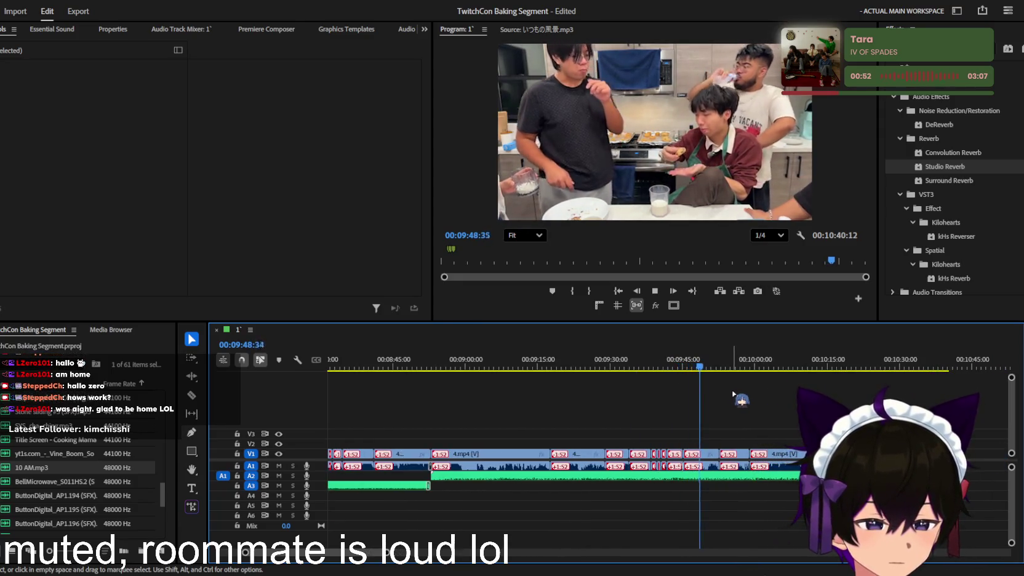
key(space)
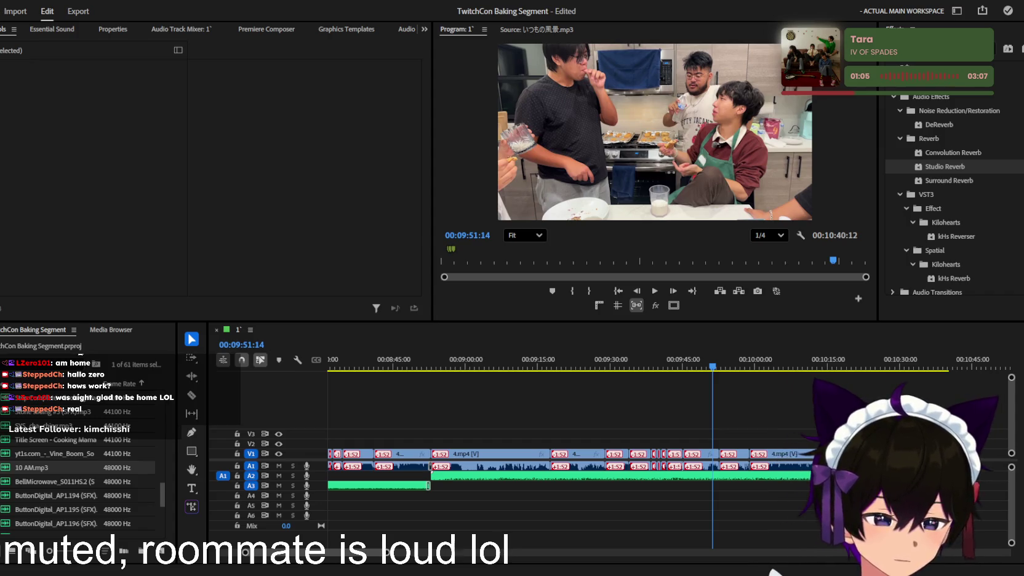
- Save the project and play through the recent cuts, stopping at 00:09:55:47
key(=)
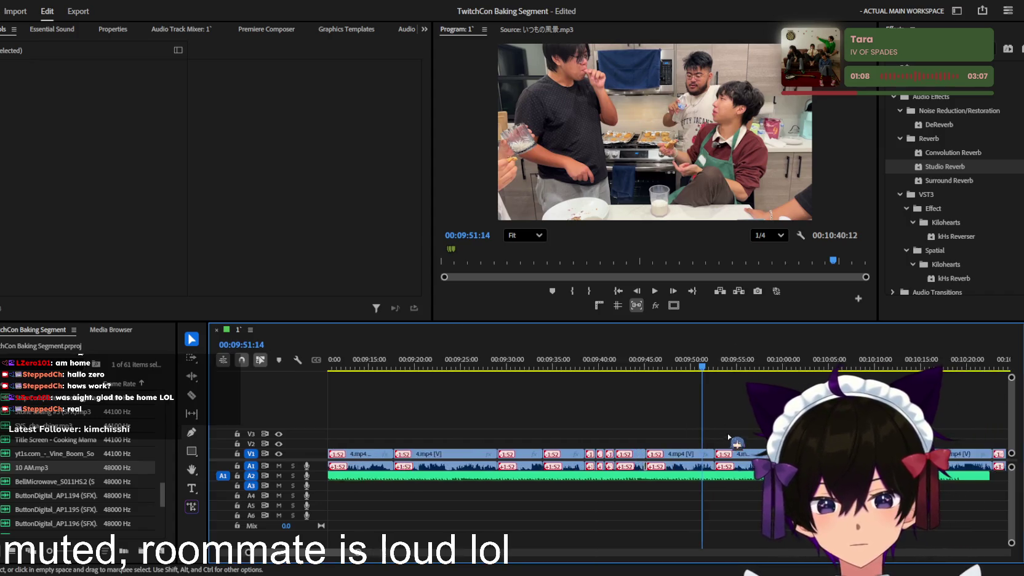
key(ctrl+s)
key(space)
key(=)
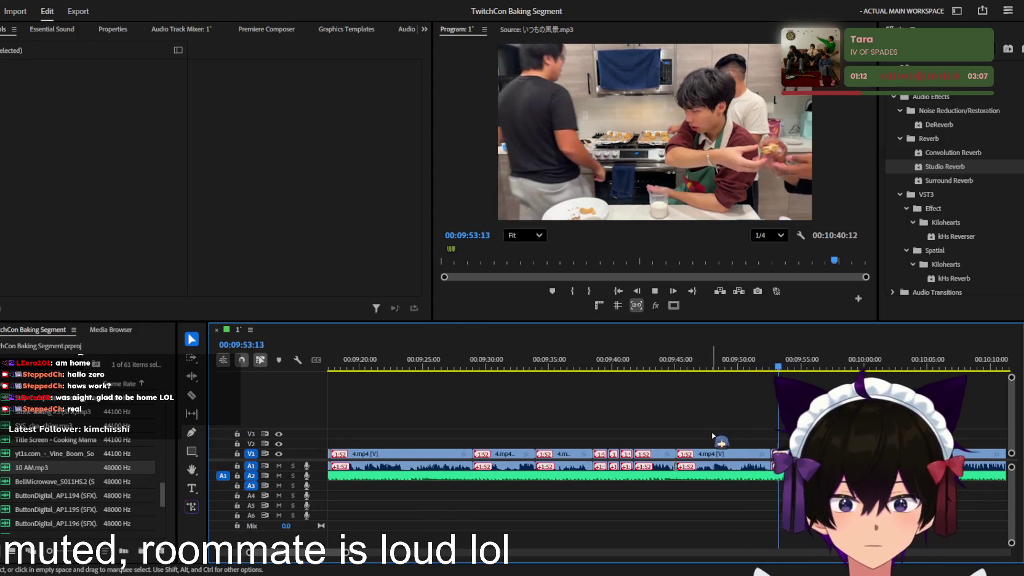
key(minus)
key(minus)
key(=)
key(j)
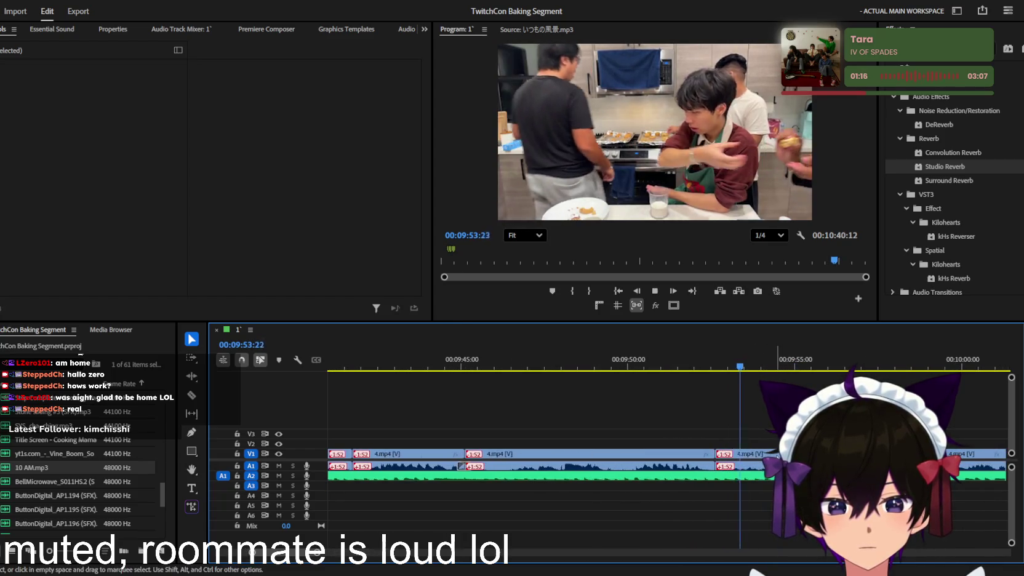
key(=)
key(c)
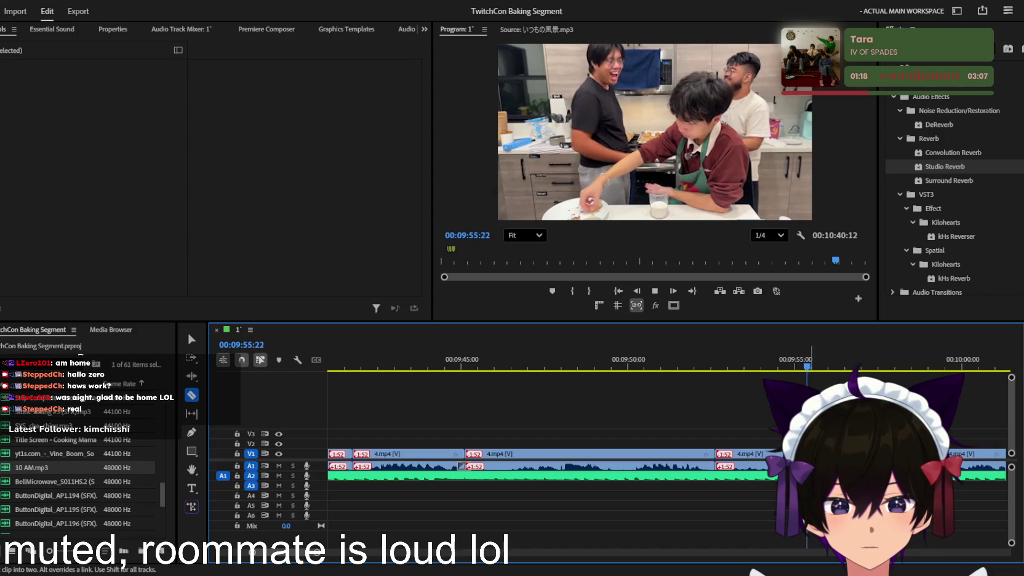
key(space)
- Replay the 4.mp4 footage from about 09:53:26, stopping at 00:10:00:43
key(v)
click(761, 455)
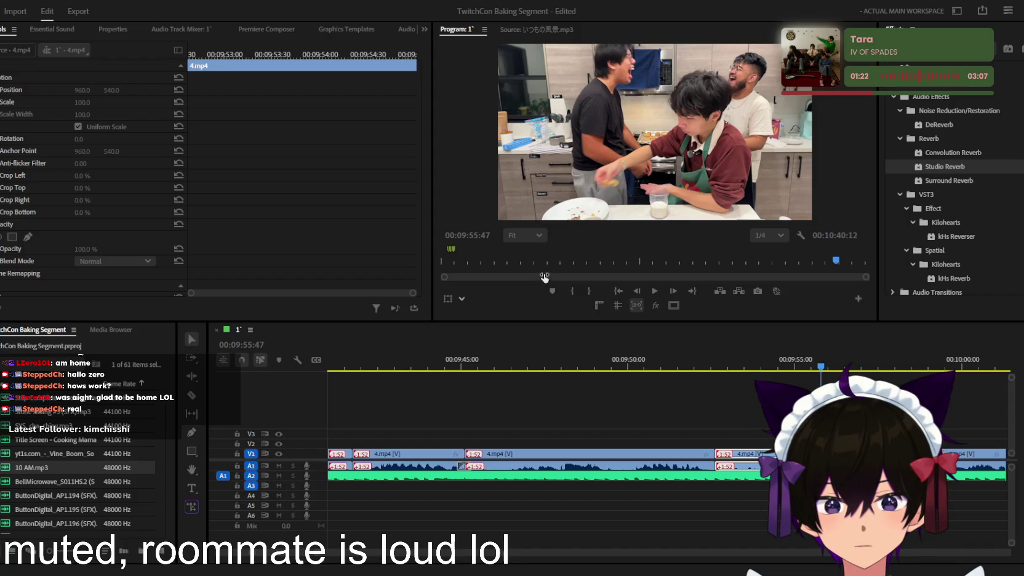
click(738, 366)
key(space)
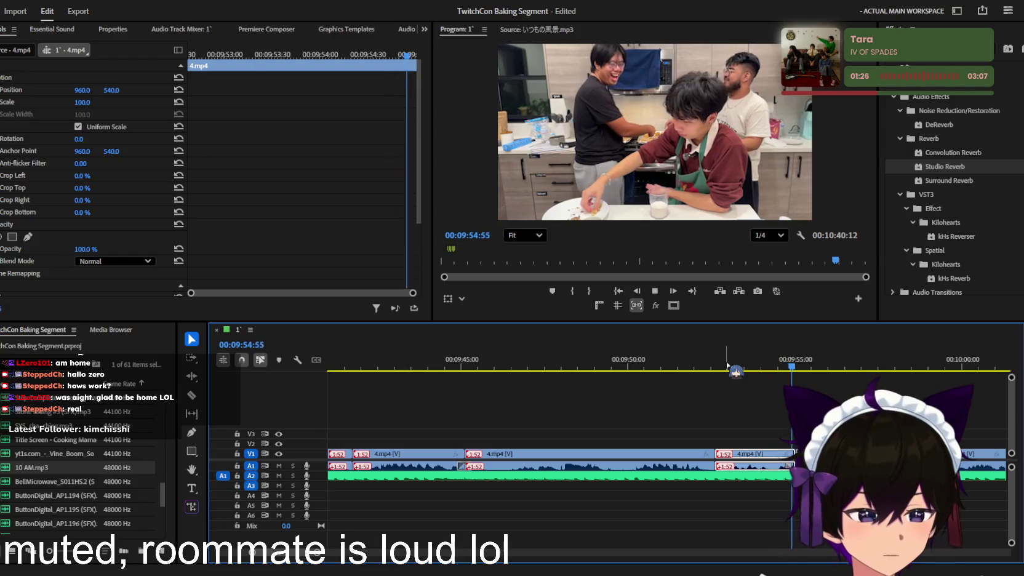
click(788, 366)
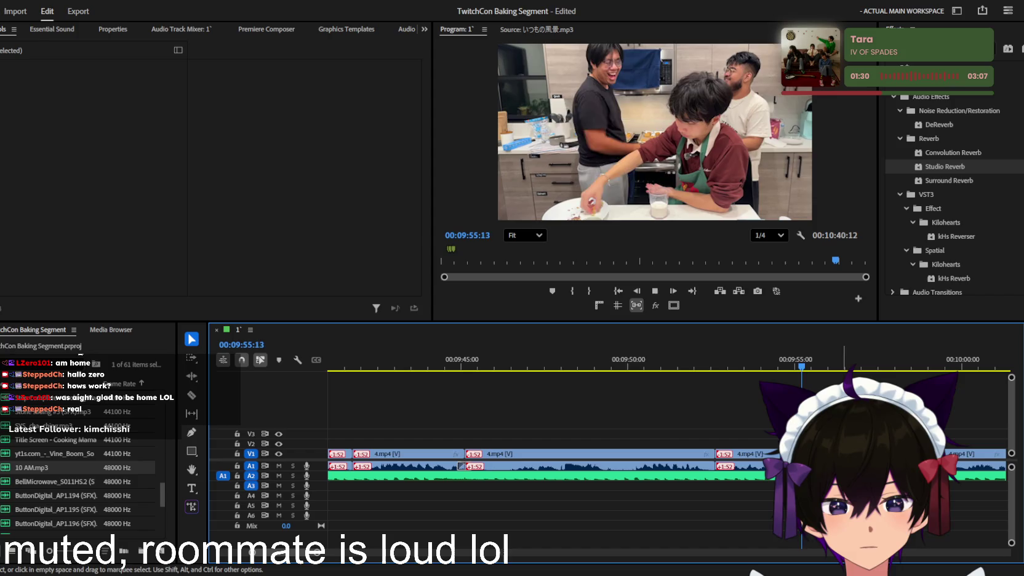
key(minus)
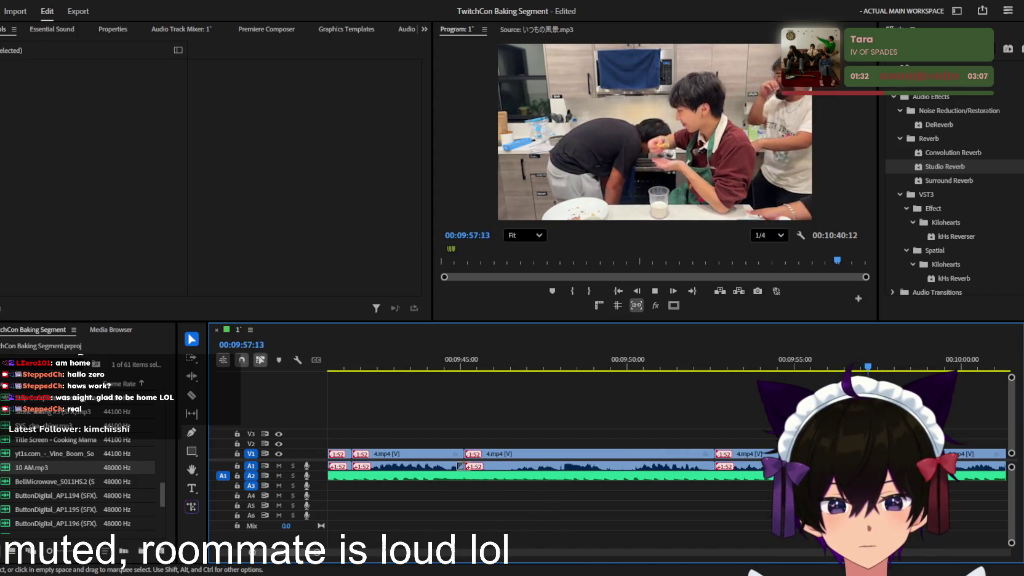
key(minus)
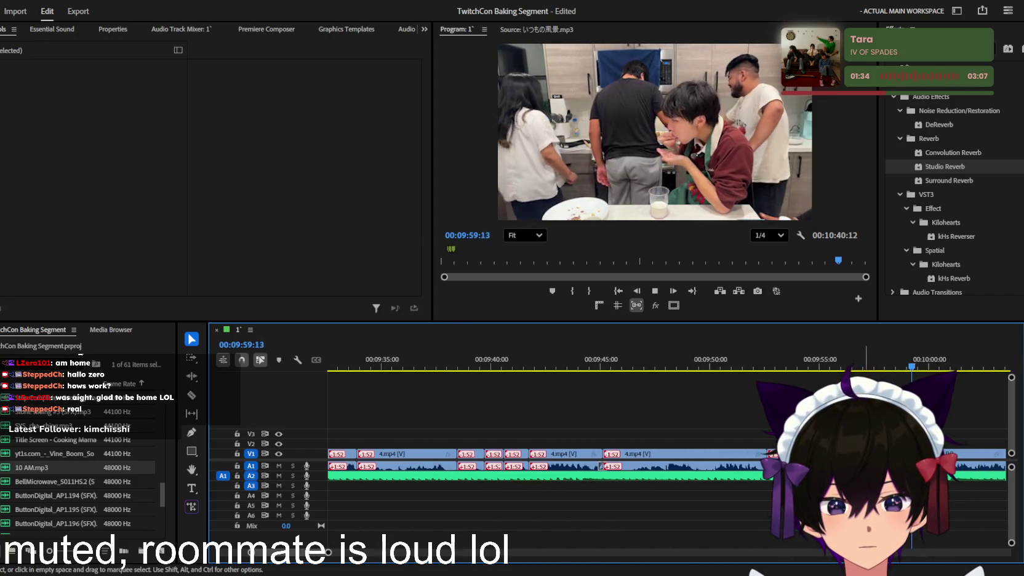
key(space)
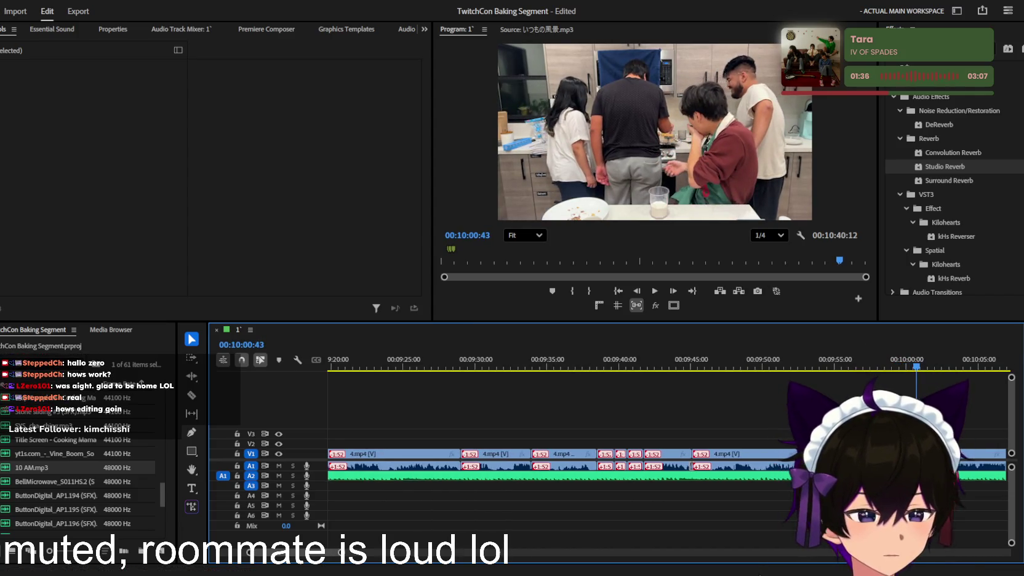
key(minus)
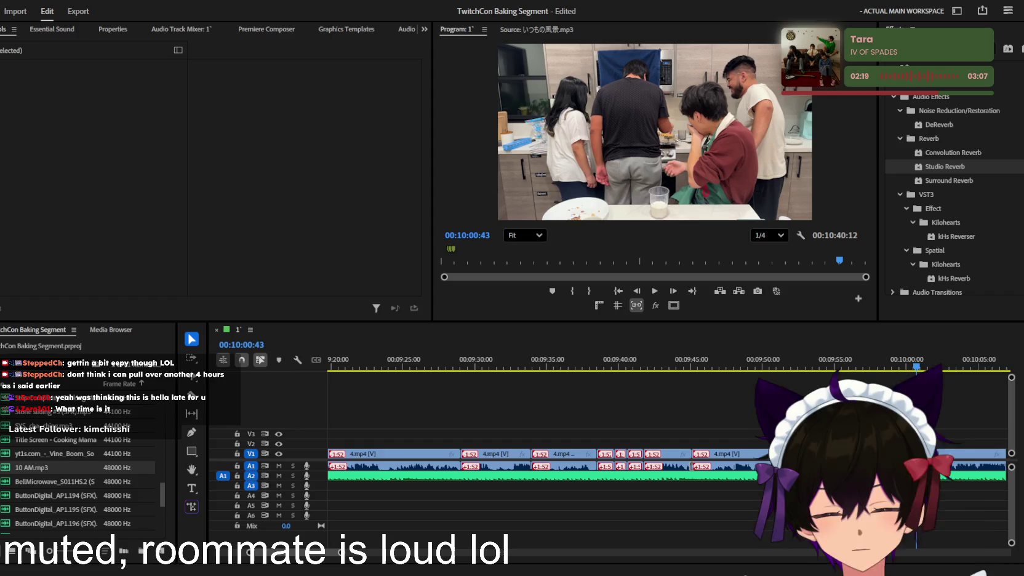
click(523, 406)
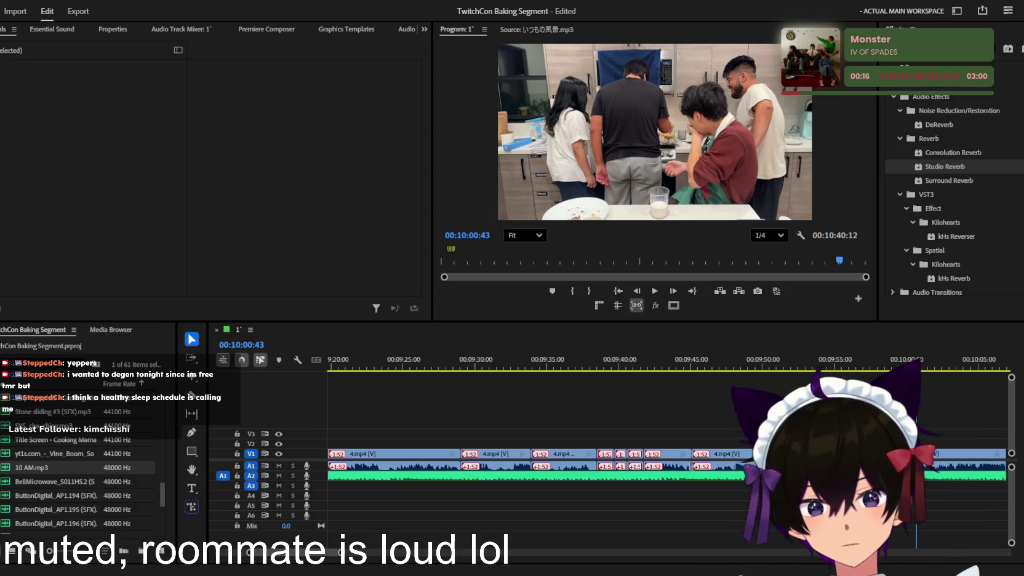
- Save the project and zoom the timeline out and back in around the playhead
key(shift+3)
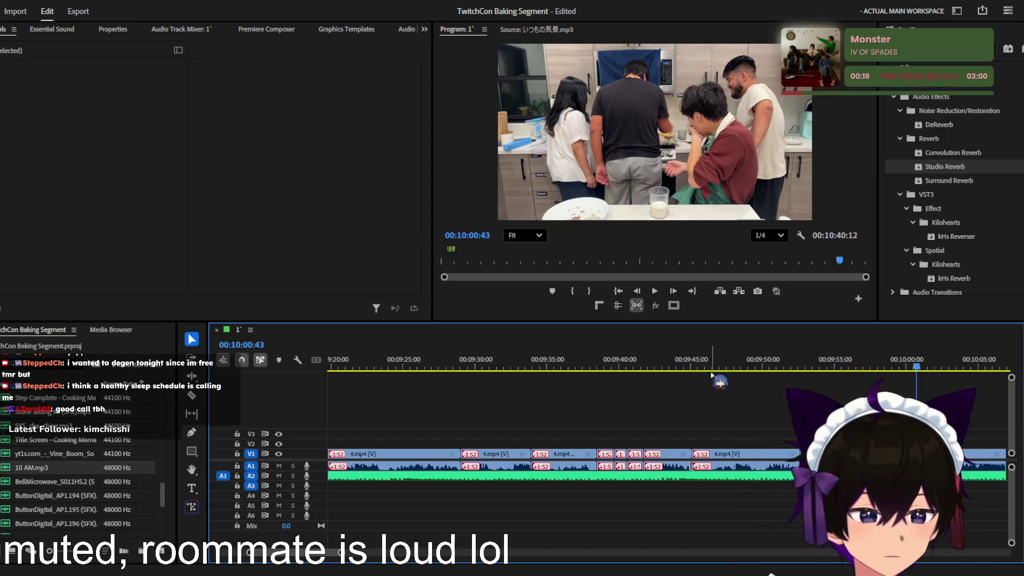
key(minus)
key(minus)
key(minus)
key(minus)
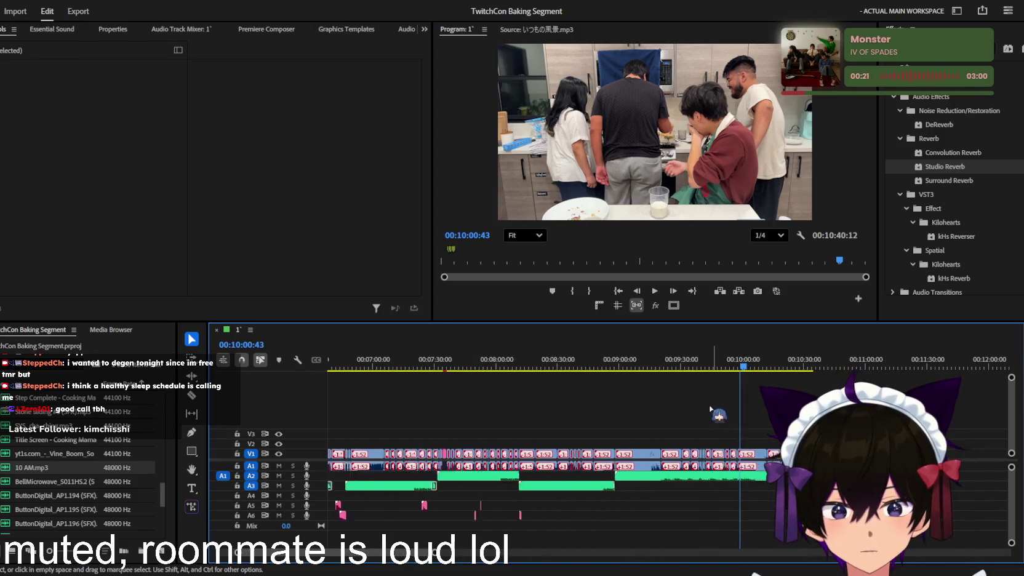
key(minus)
key(minus)
key(minus)
key(equal)
key(equal)
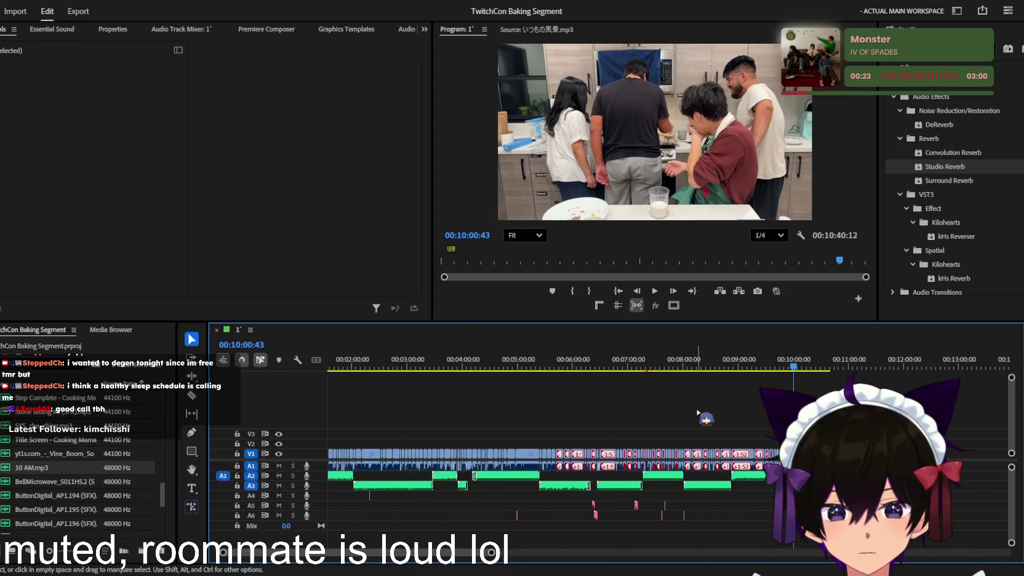
key(equal)
key(equal)
scroll(691, 410, up, 3)
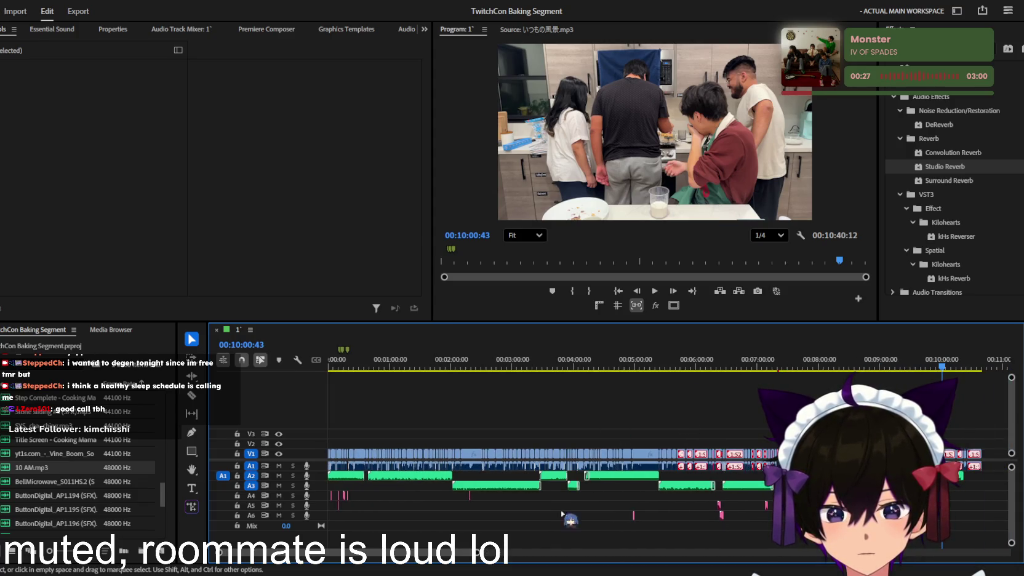
drag(485, 552, 332, 557)
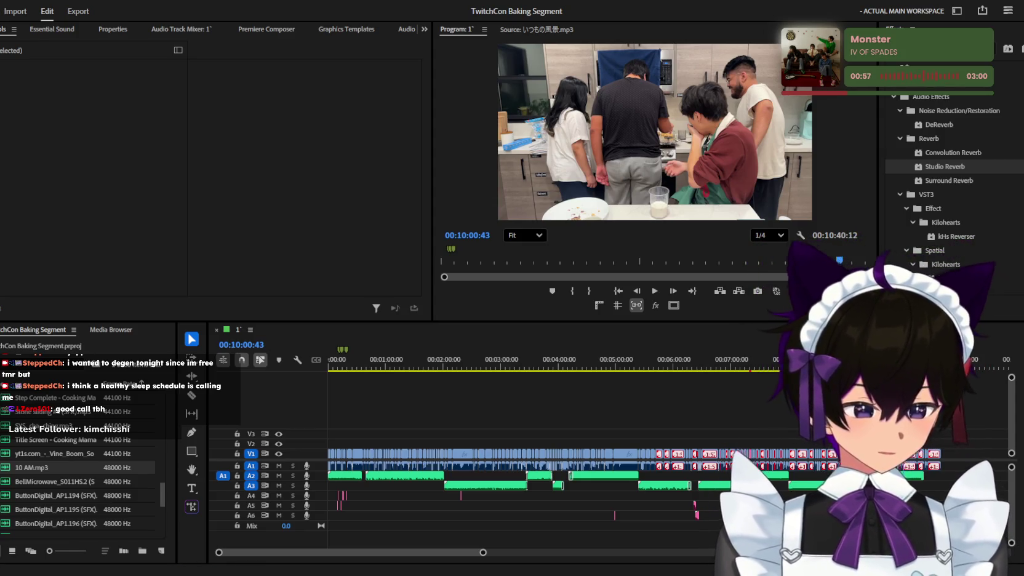
- Move the playhead to the sequence end at 00:10:40:12 and zoom to fit the whole sequence
click(673, 430)
key(minus)
key(equal)
key(equal)
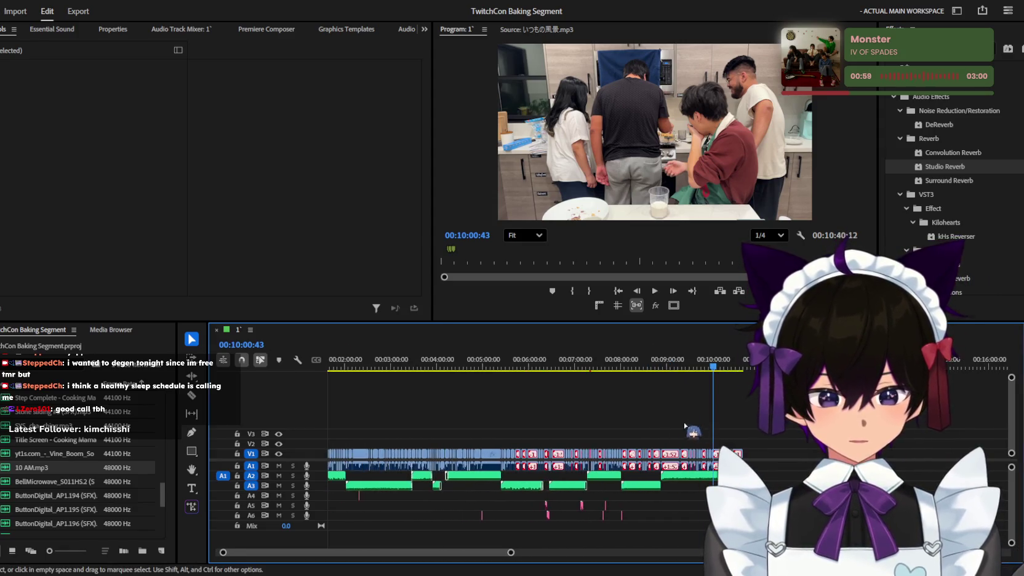
key(equal)
key(equal)
key(equal)
key(equal)
click(661, 363)
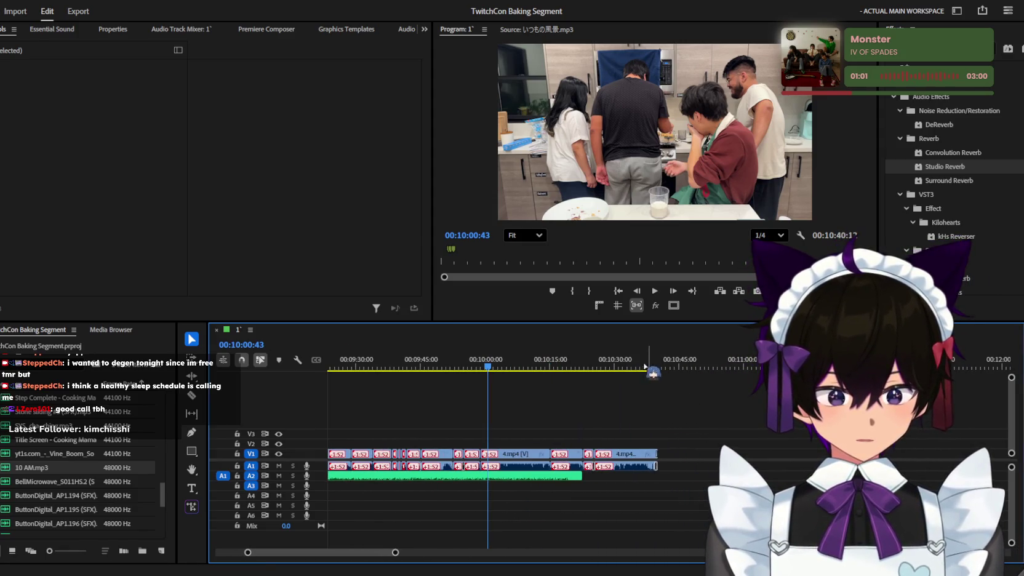
key(minus)
key(minus)
key(minus)
key(minus)
key(minus)
scroll(674, 426, up, 1)
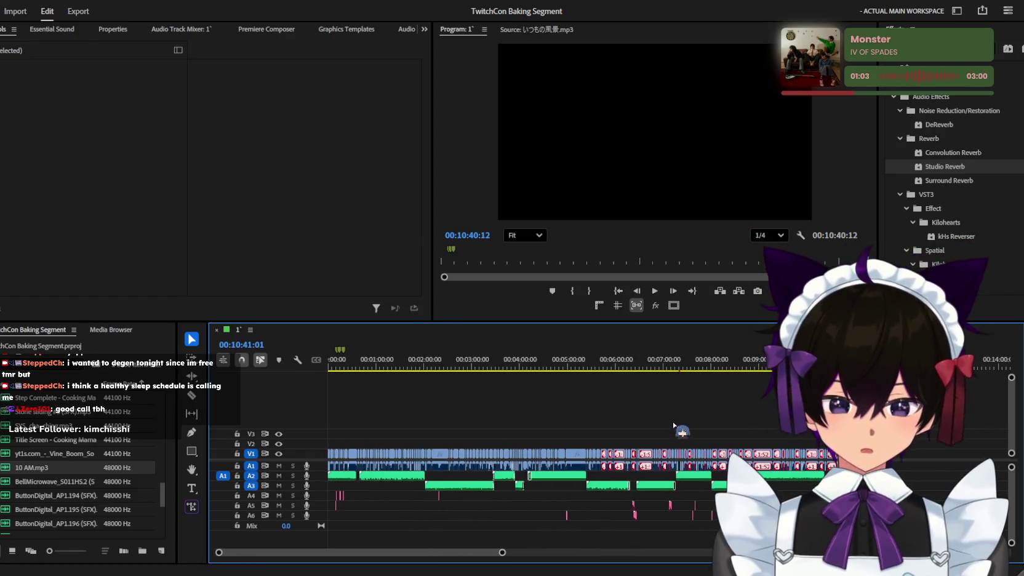
key(minus)
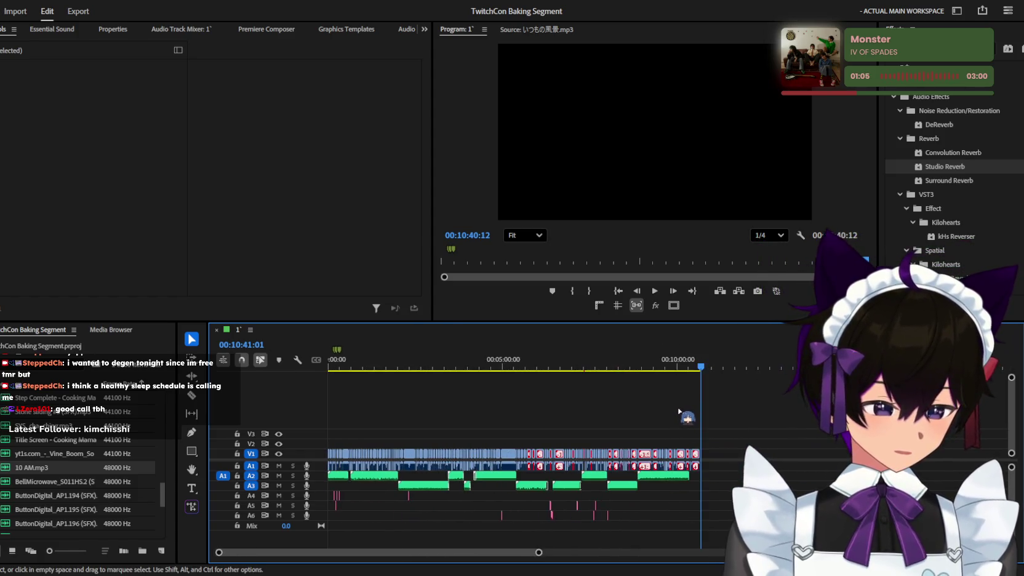
key(equal)
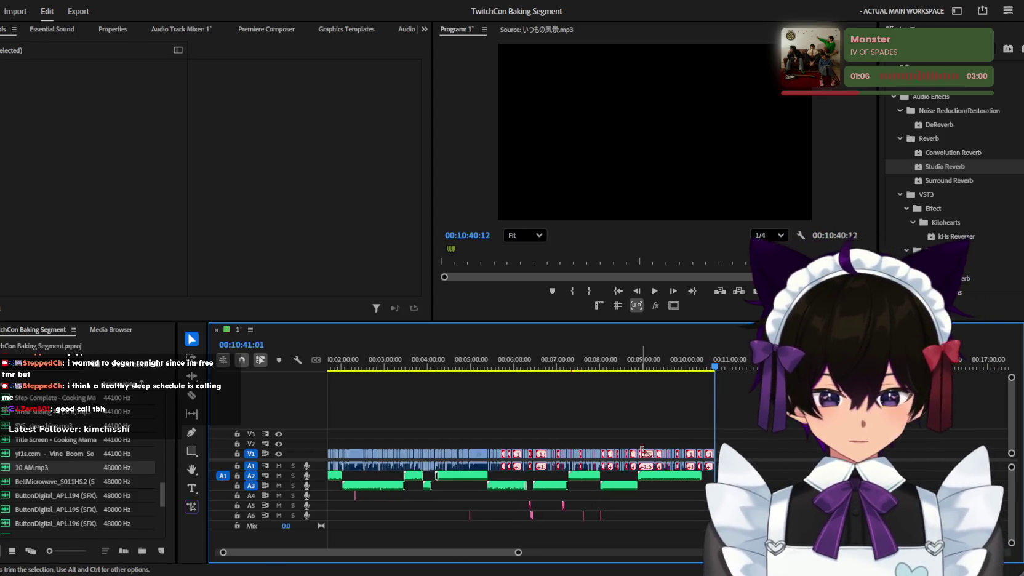
key(equal)
key(equal)
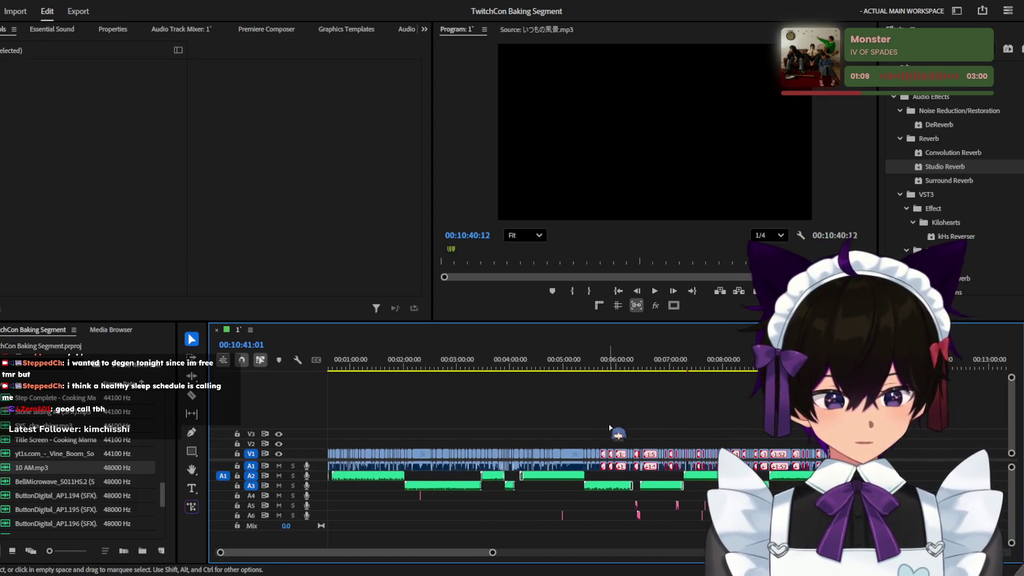